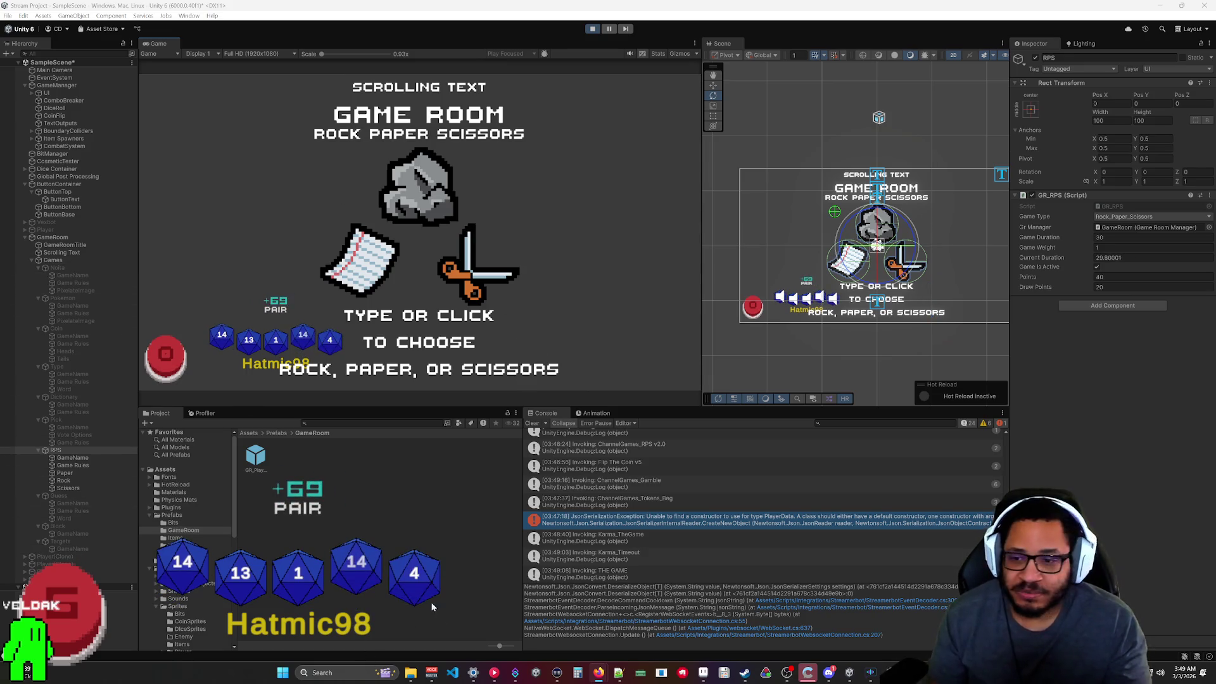
Bring Streamer.bot's Pending Actions page to the front, showing the DiceRoll action running.
click(514, 675)
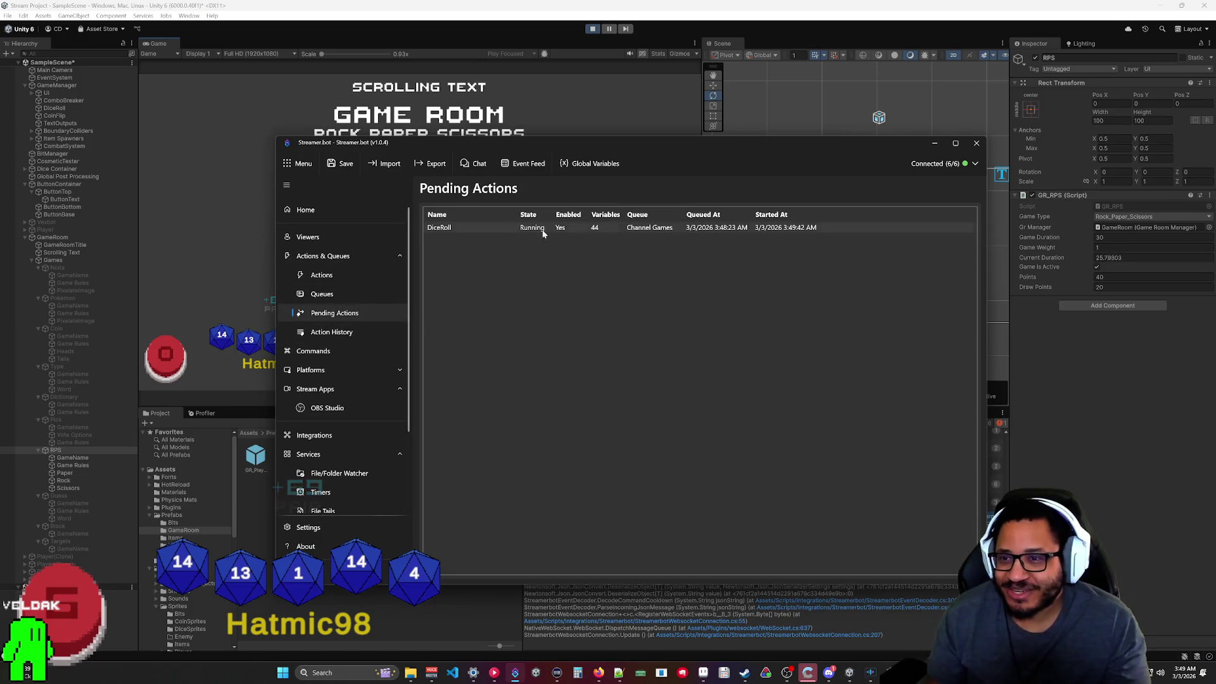
Minimize Streamer.bot so the Unity game room is visible again.
click(934, 143)
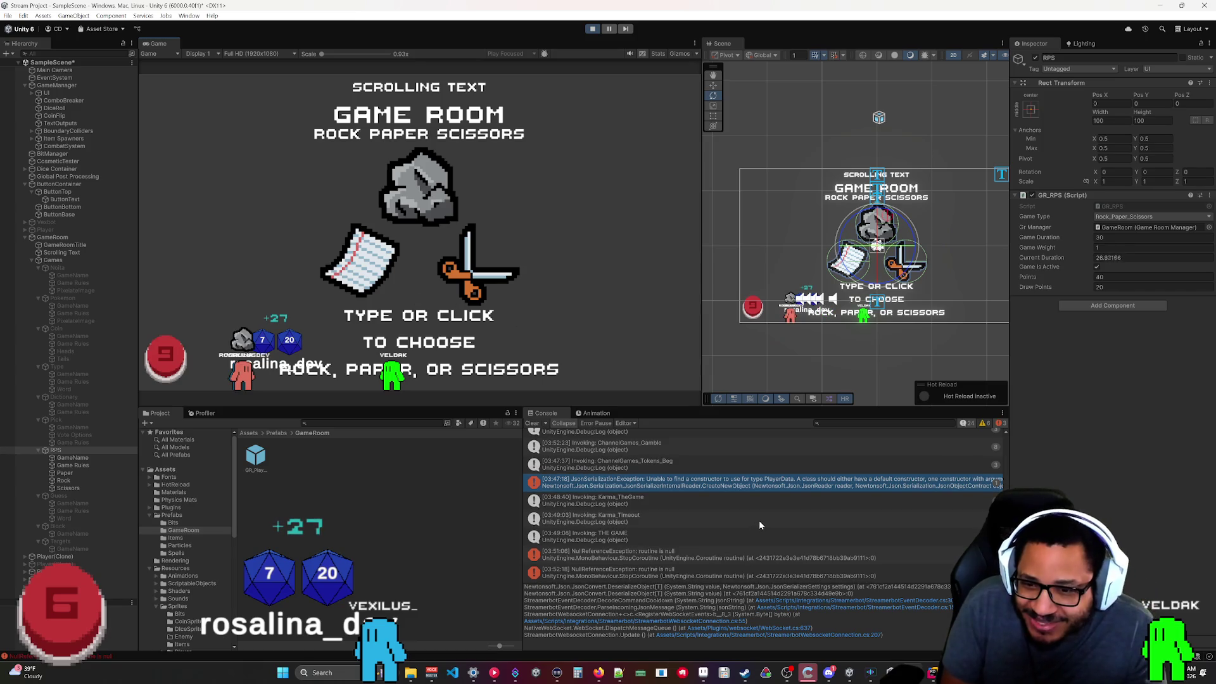
Read the 'routine is null' NullReferenceException's stack trace, then exit Play mode.
click(690, 574)
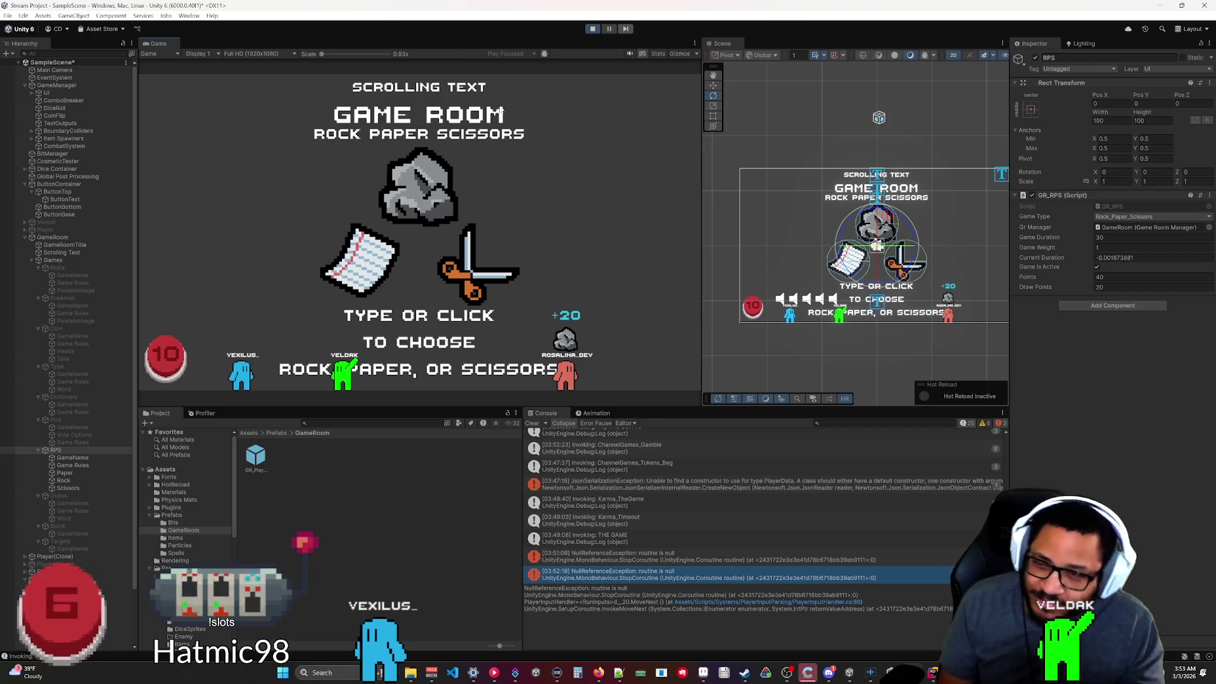
key(ctrl+p)
mouse_move(930, 676)
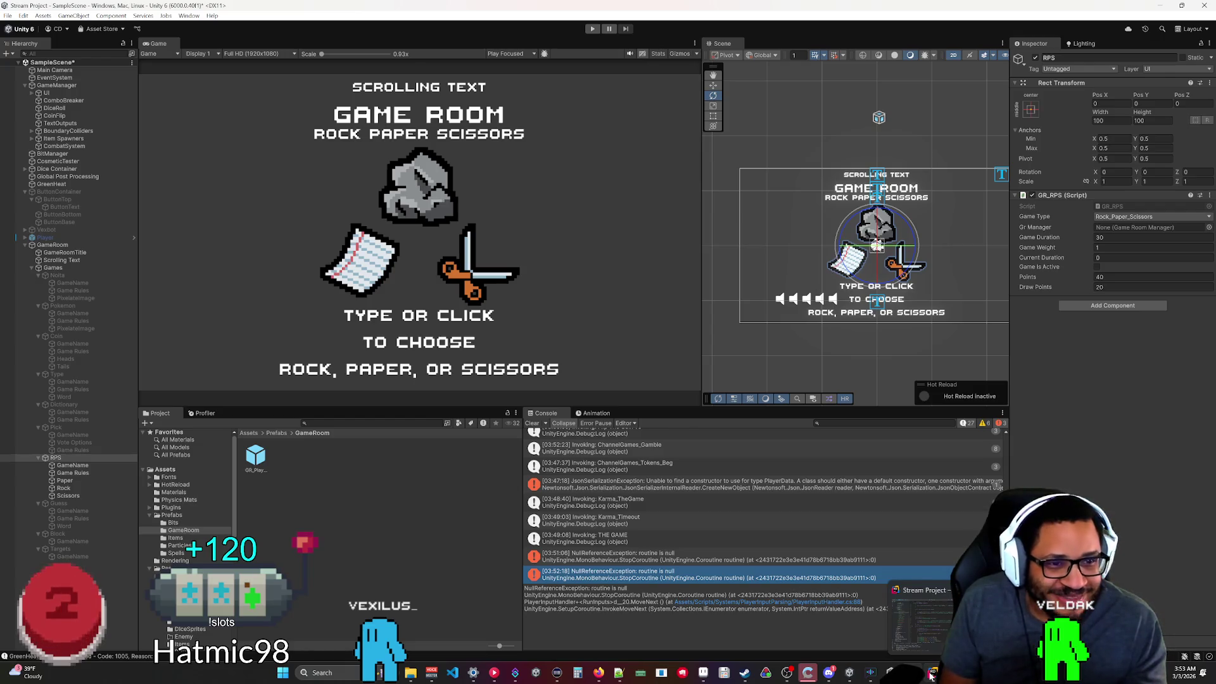
Inspect Dice Container and ButtonContainer (Button Press, red button) in the Inspector, then switch to Rider.
click(65, 170)
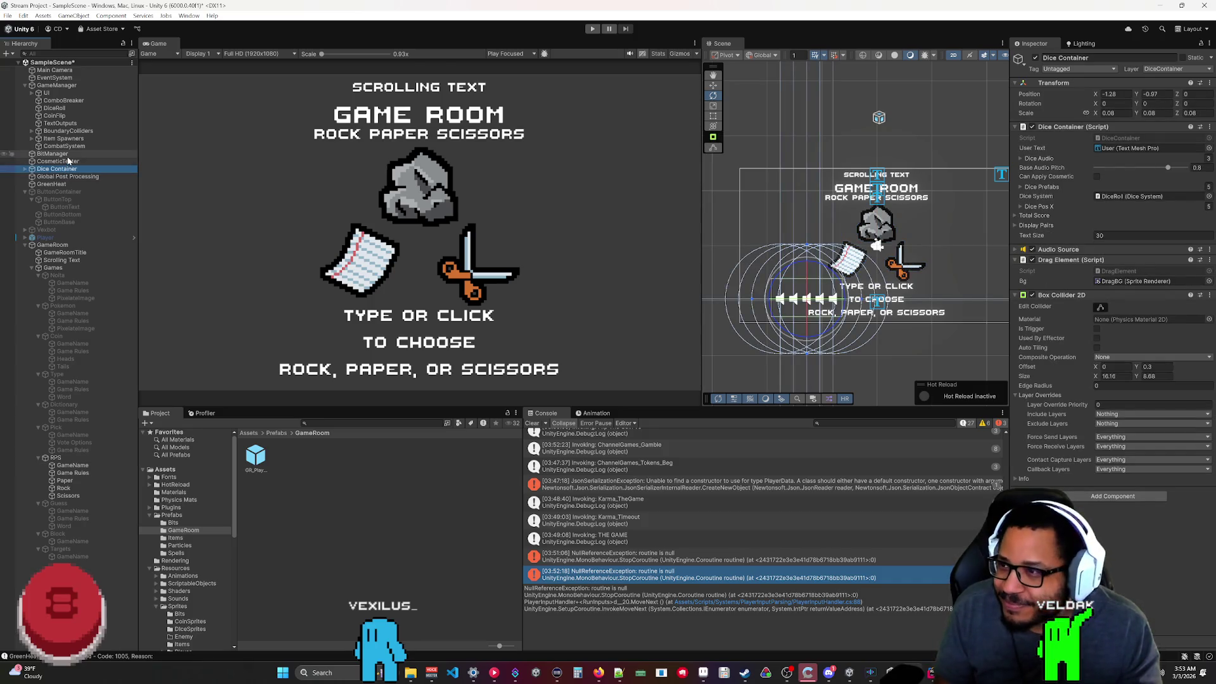
click(60, 190)
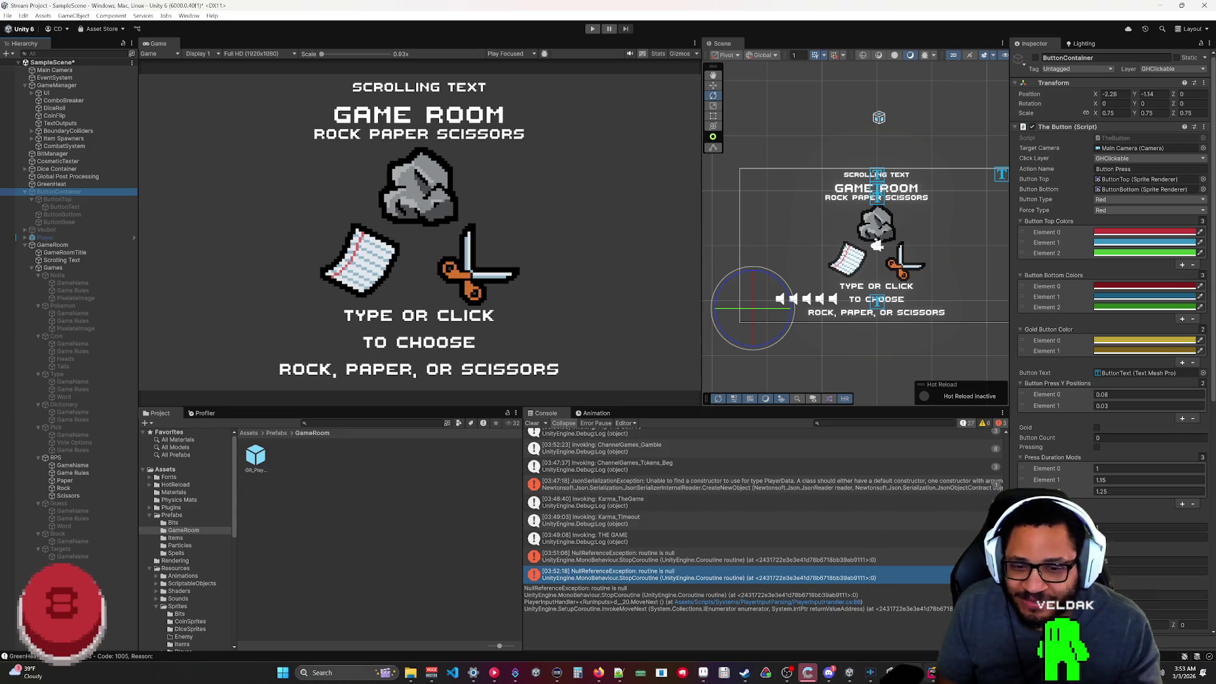
click(930, 672)
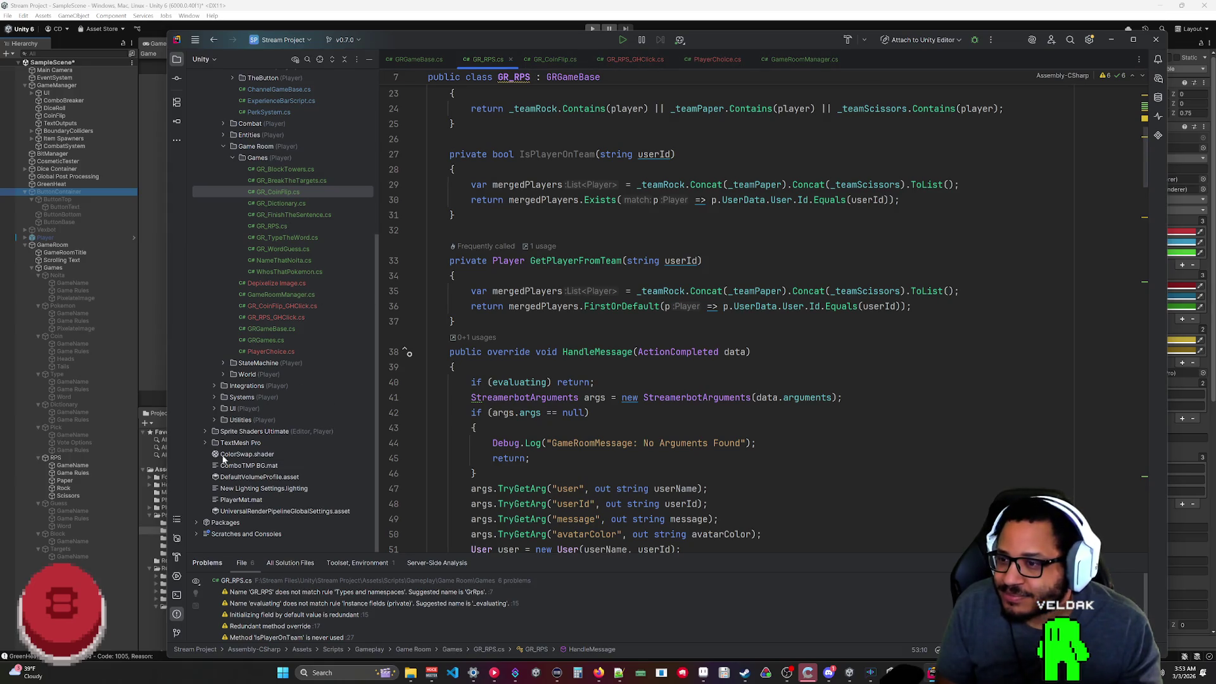
Expand Integrations > Green Heat in the project tree and read GreenHeatEventManager.cs.
scroll(247, 379, up, 5)
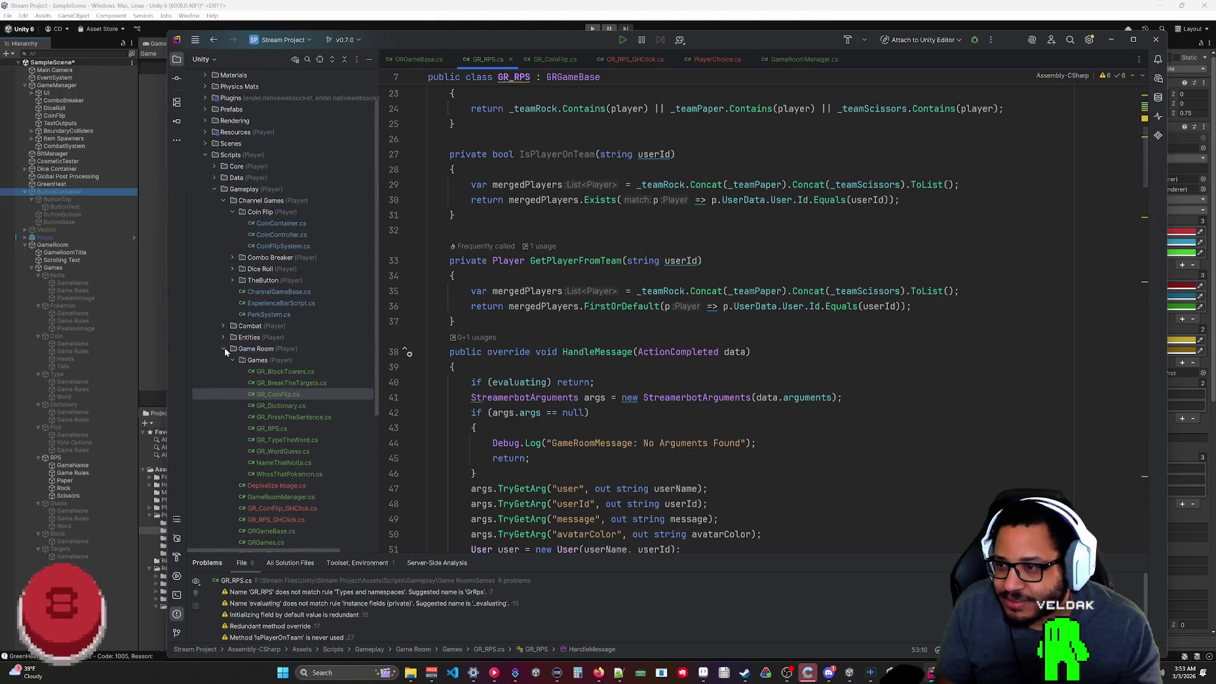
click(224, 348)
click(215, 384)
click(223, 394)
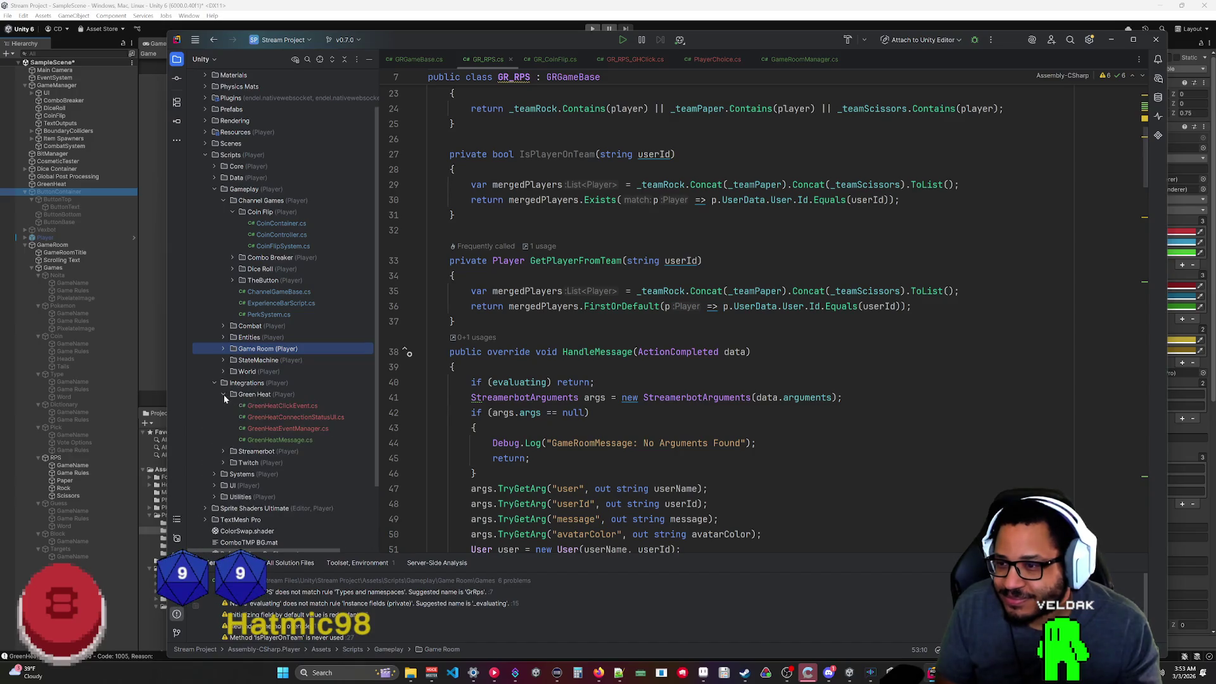
click(276, 438)
double_click(275, 430)
scroll(760, 316, down, 10)
scroll(759, 317, down, 15)
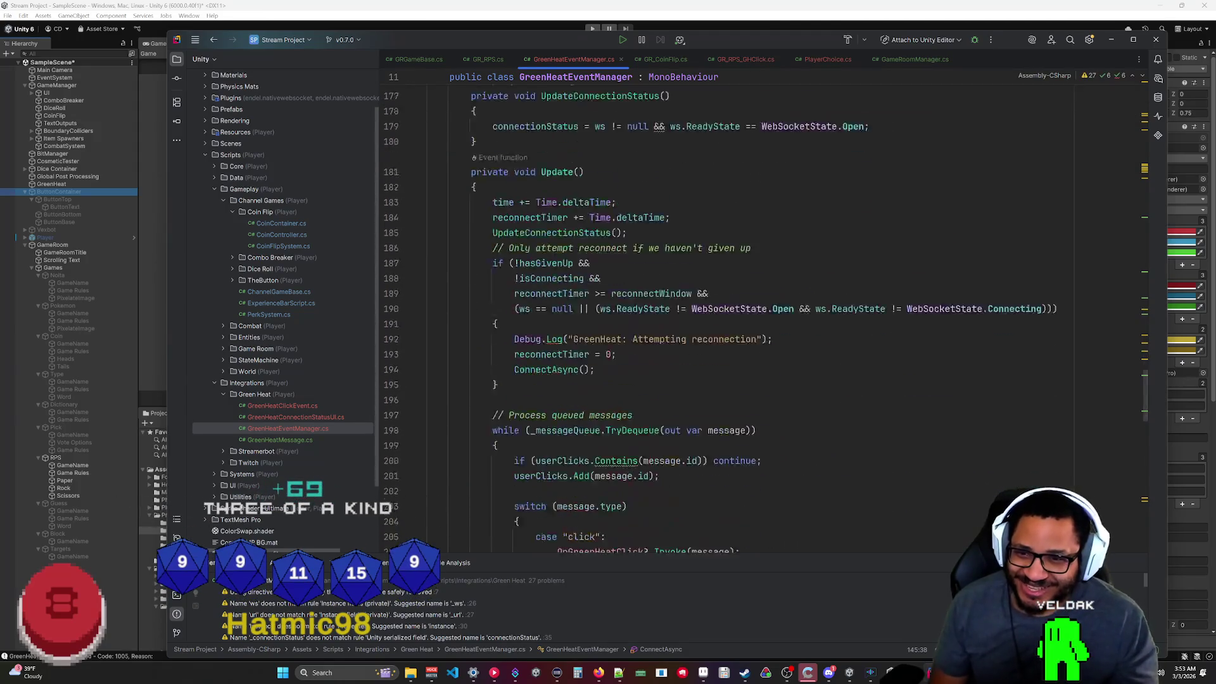
Read through GreenHeatClickEvent.cs, then close its tab.
double_click(306, 405)
scroll(759, 316, down, 15)
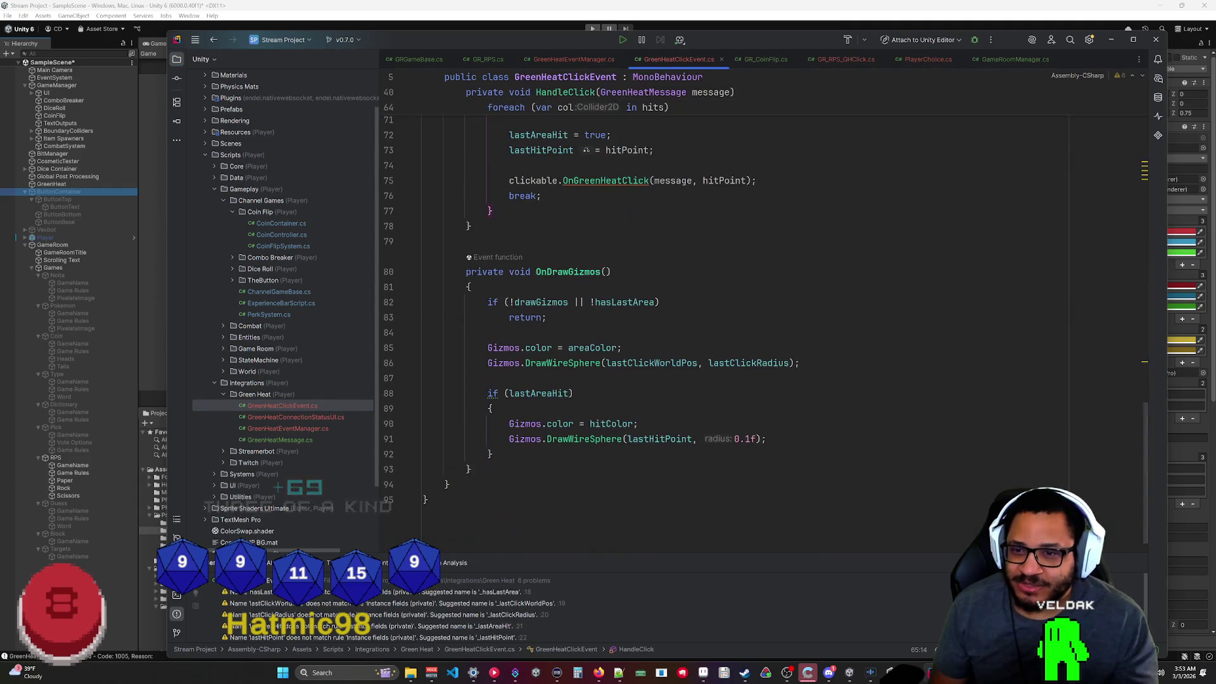
scroll(760, 316, up, 6)
scroll(760, 317, up, 6)
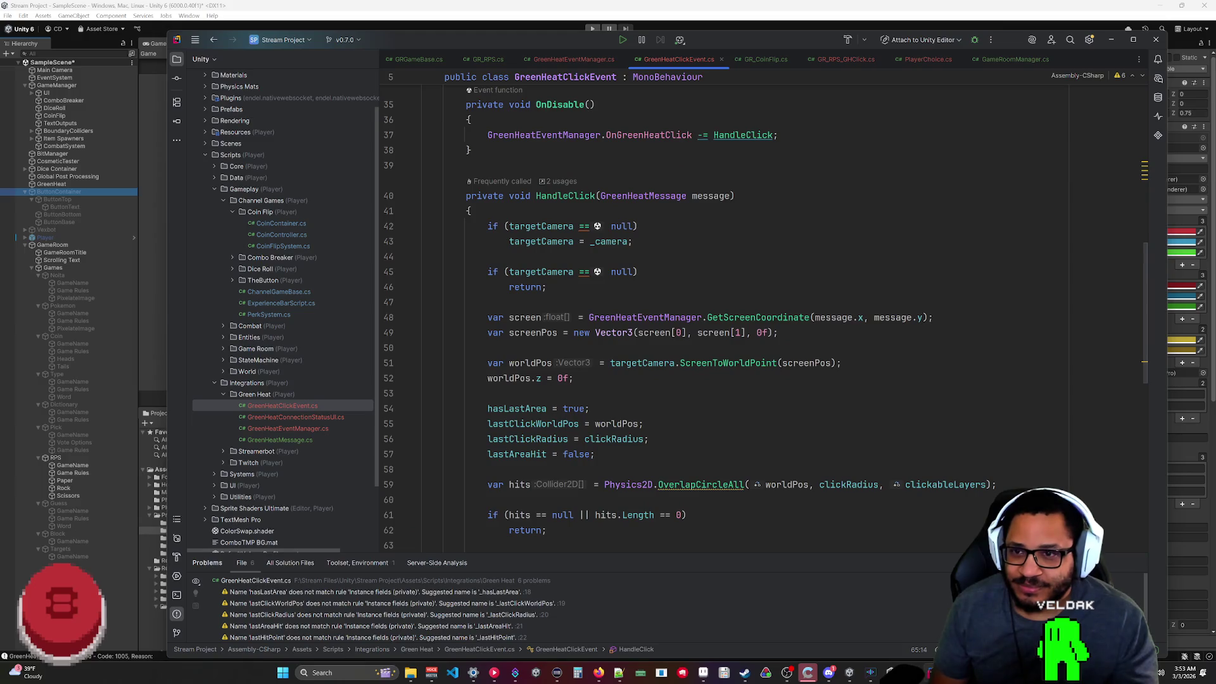
scroll(760, 317, down, 2)
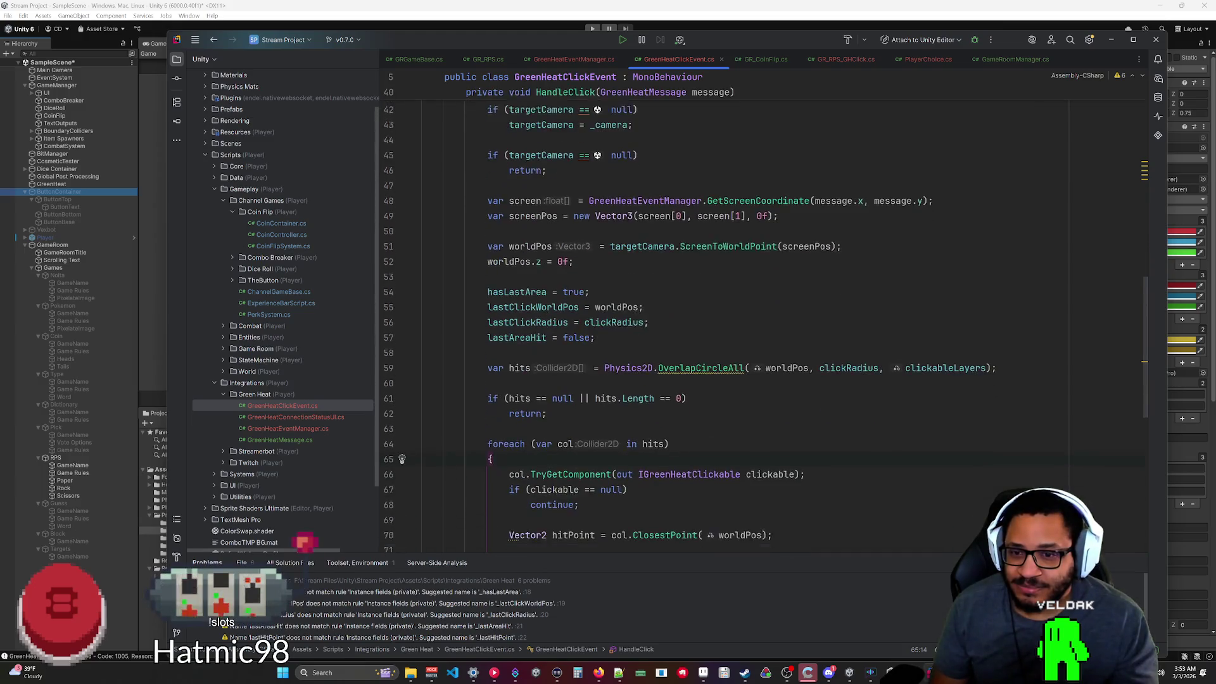
scroll(696, 316, up, 2)
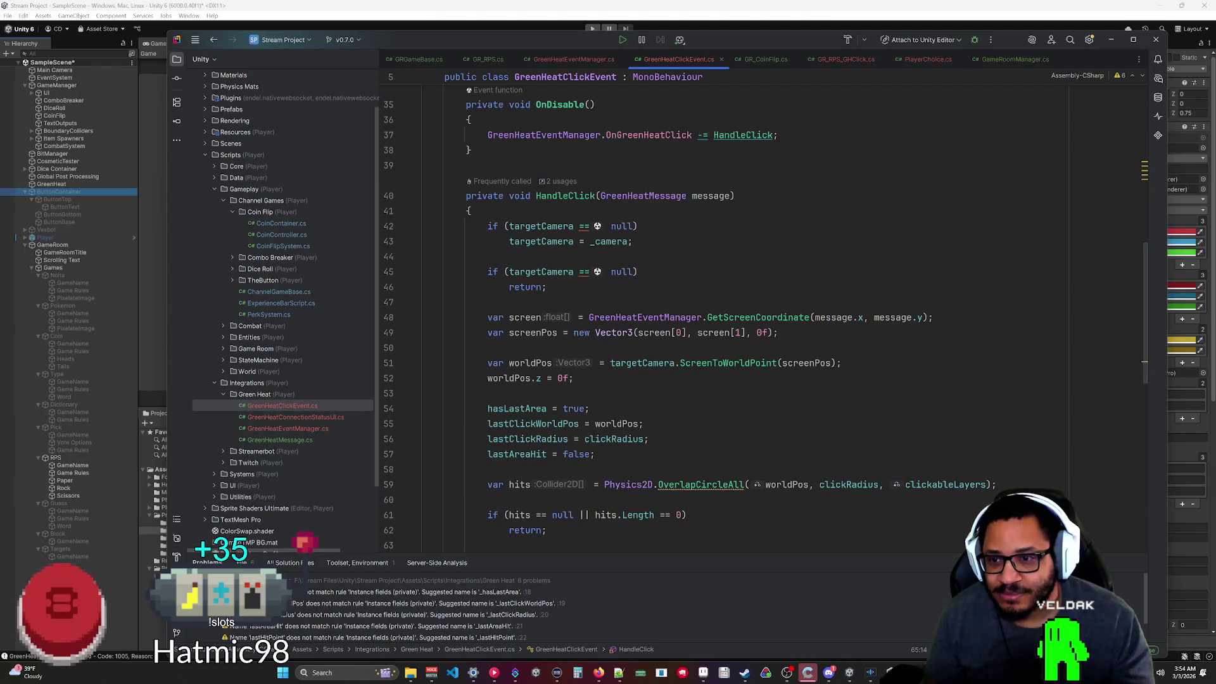
scroll(491, 394, down, 4)
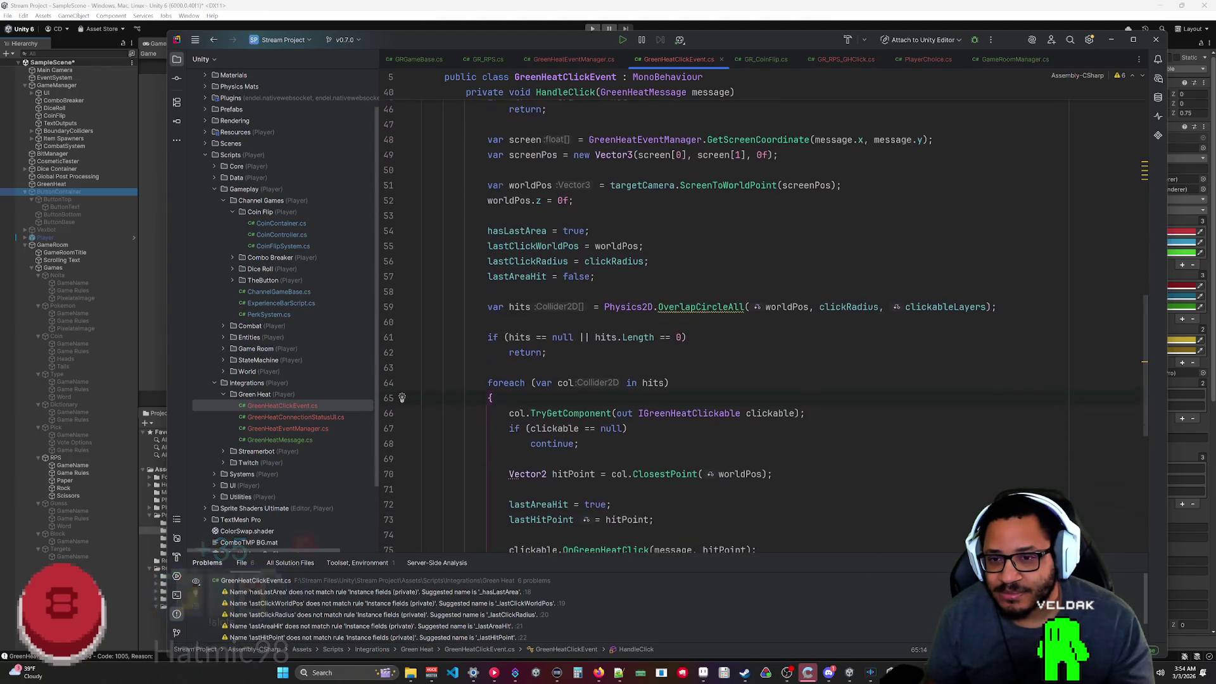
scroll(697, 316, down, 6)
scroll(697, 317, up, 5)
scroll(697, 316, up, 15)
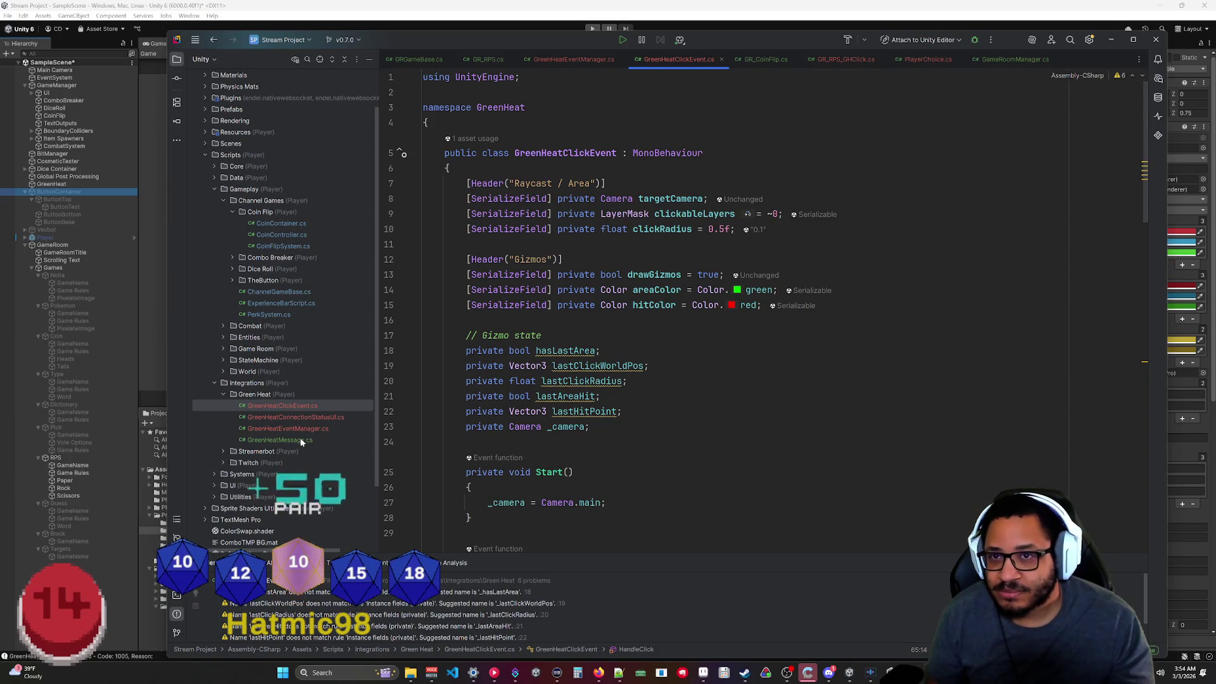
middle_click(658, 61)
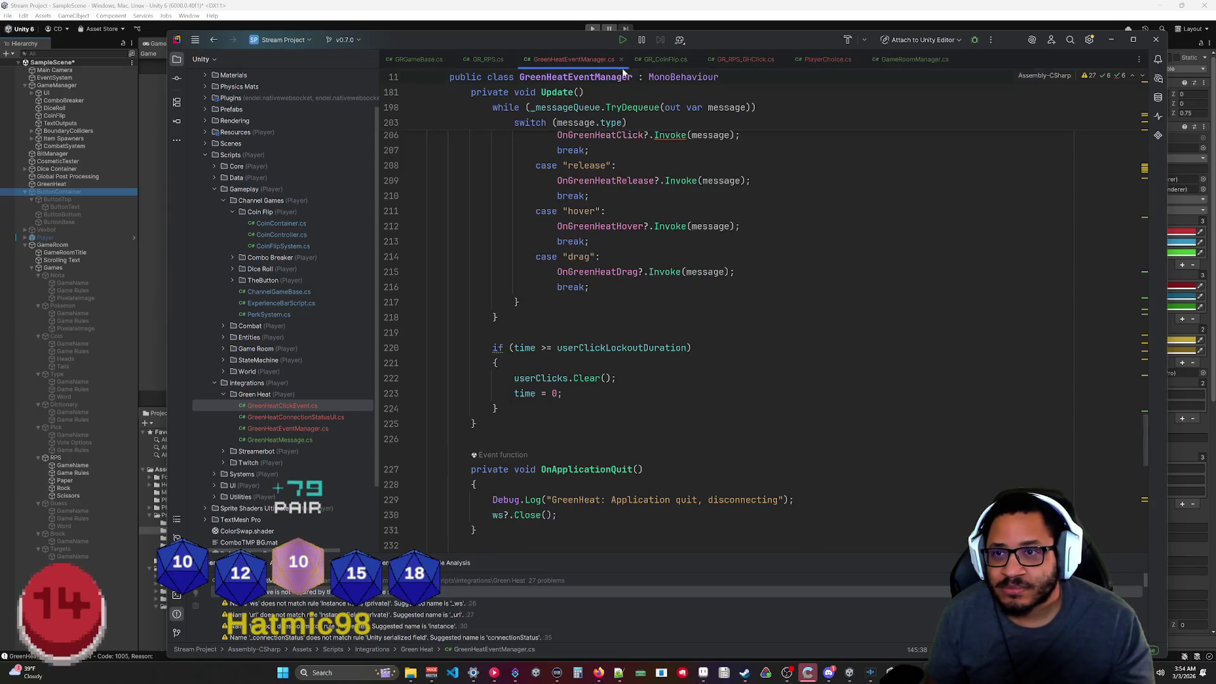
Close GreenHeatEventManager.cs back to GR_RPS.cs and select TheButton.cs in the TheButton folder.
scroll(696, 316, up, 15)
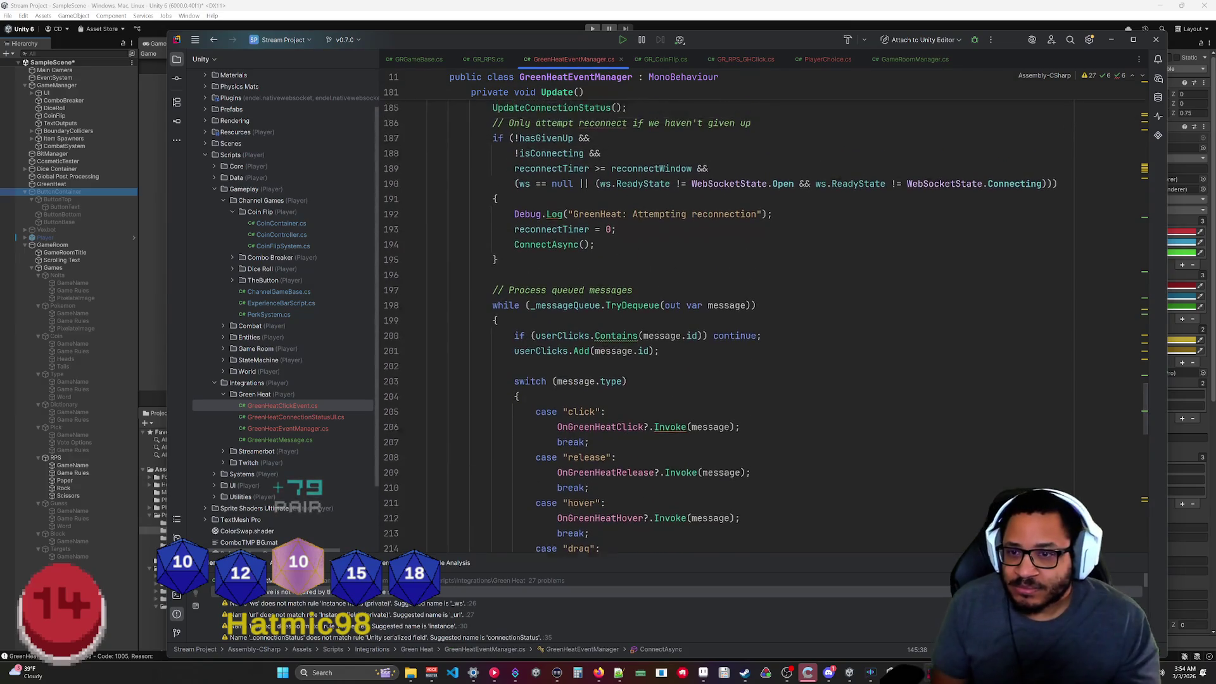
scroll(697, 317, up, 18)
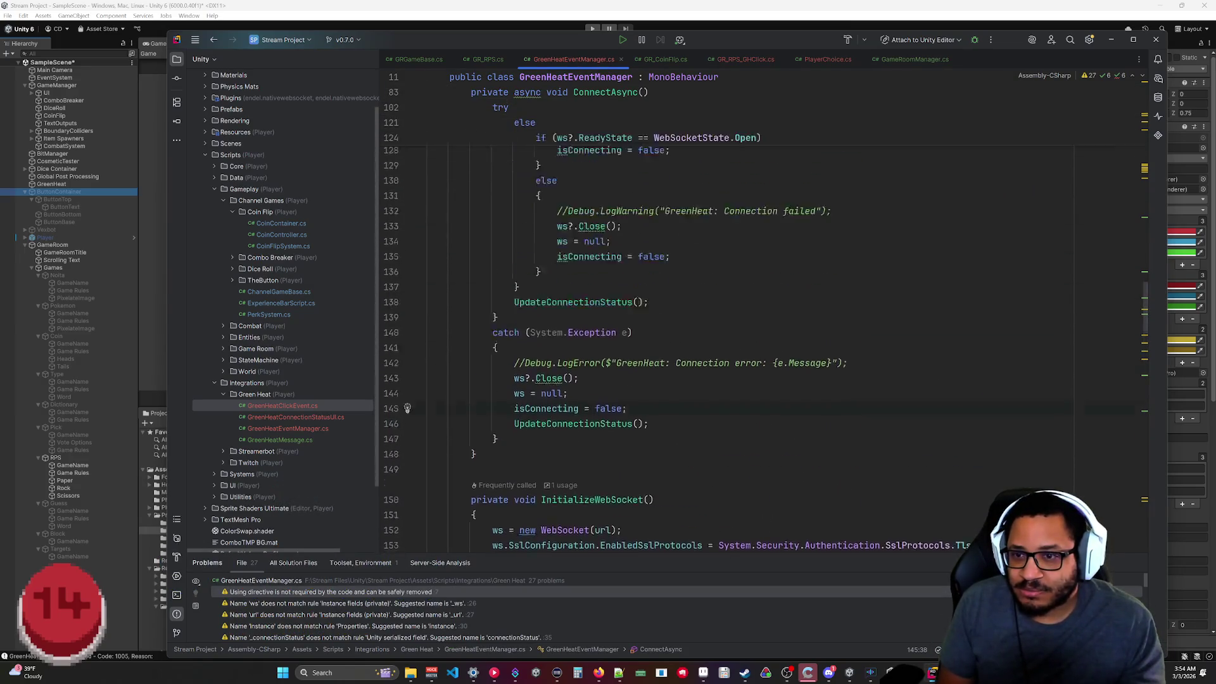
scroll(697, 316, up, 10)
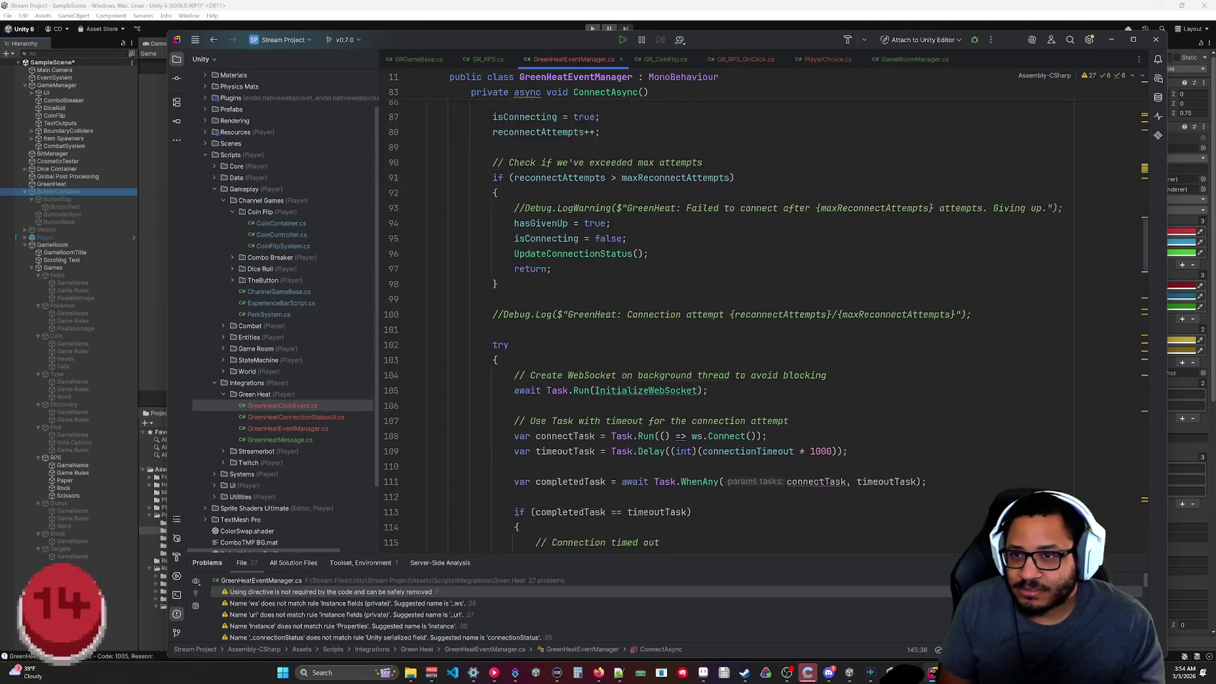
scroll(696, 317, up, 11)
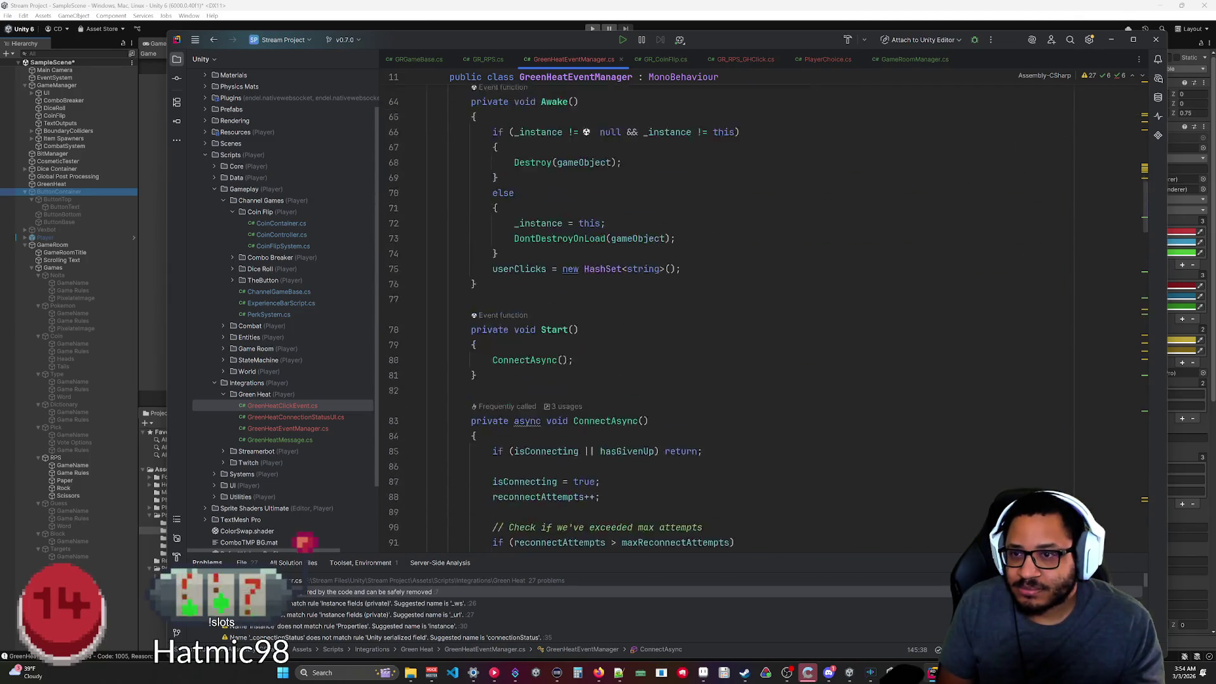
middle_click(571, 61)
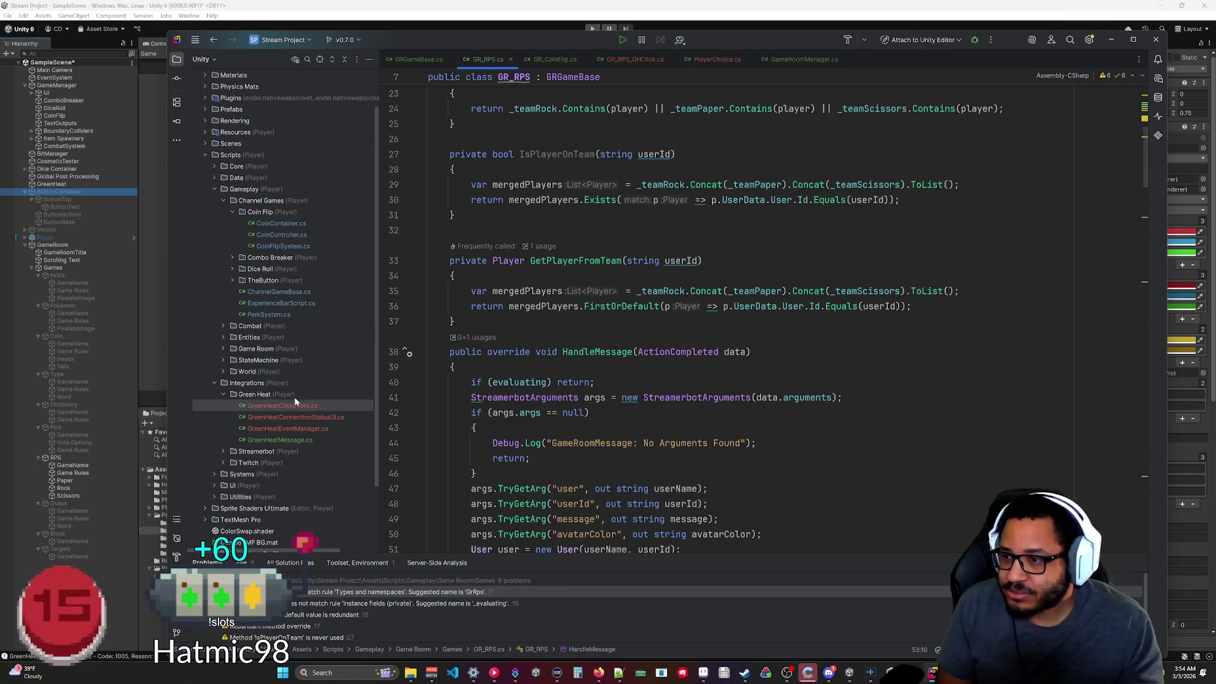
click(214, 382)
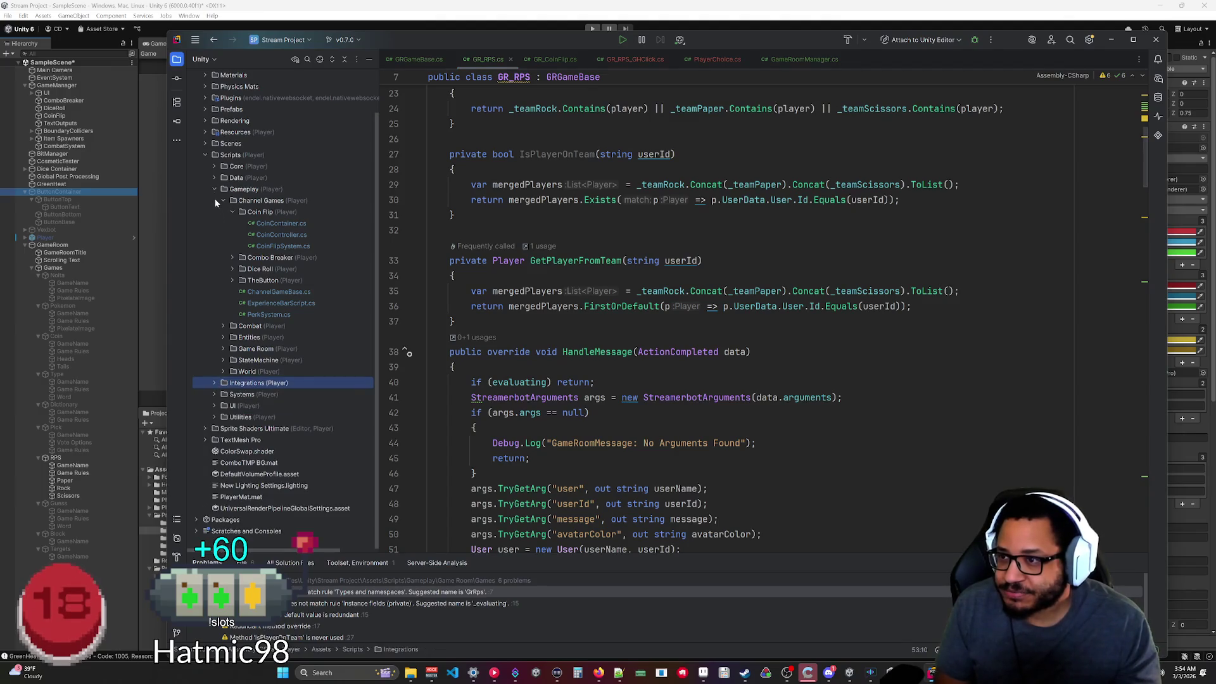
click(233, 279)
click(279, 312)
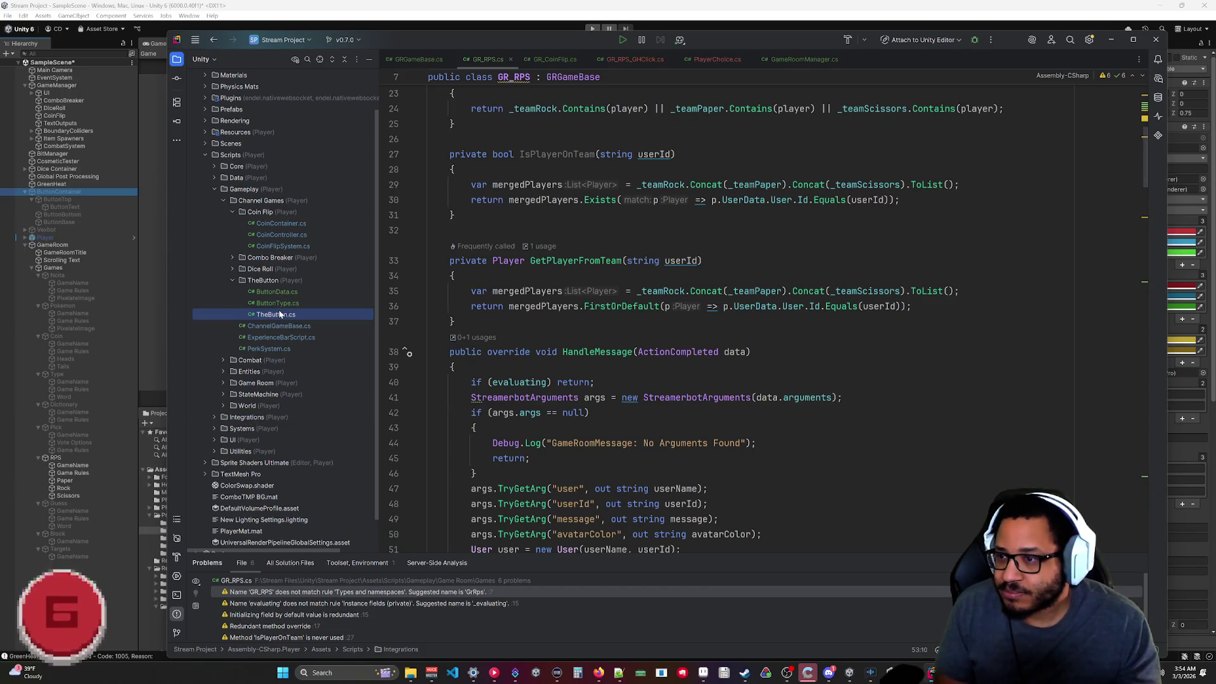
In TheButton.cs's Update method, add an empty line after the ScreenToWorldPoint click-position calculation.
double_click(279, 309)
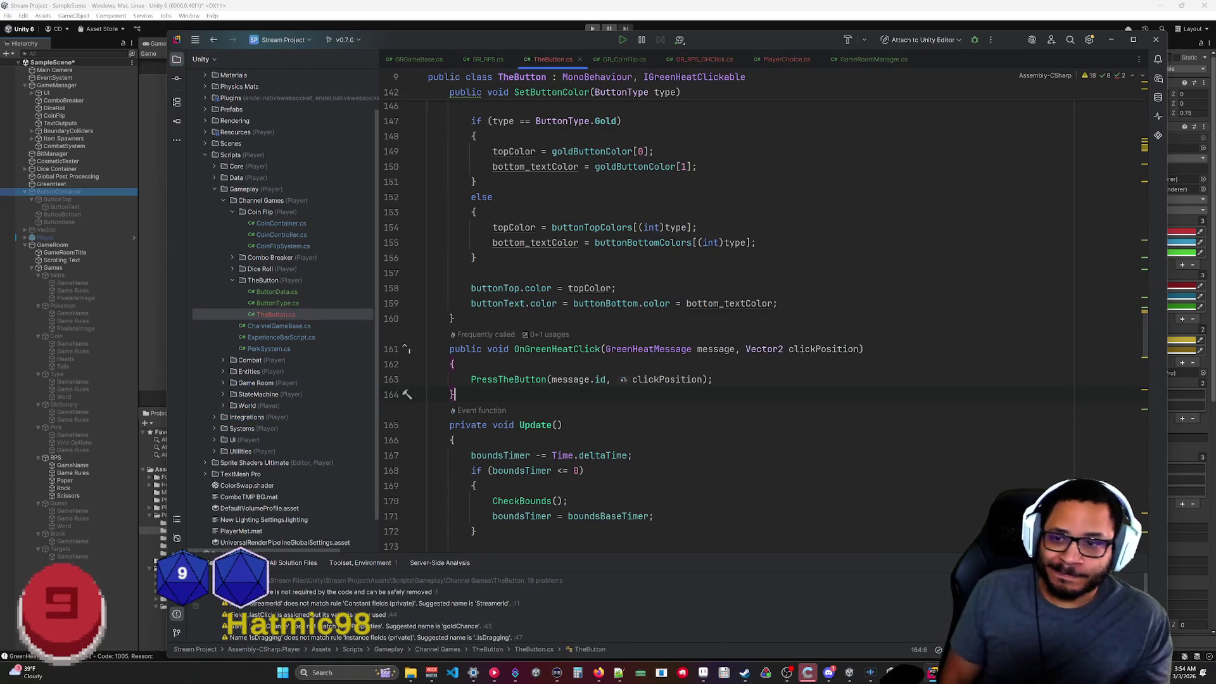
scroll(696, 317, up, 5)
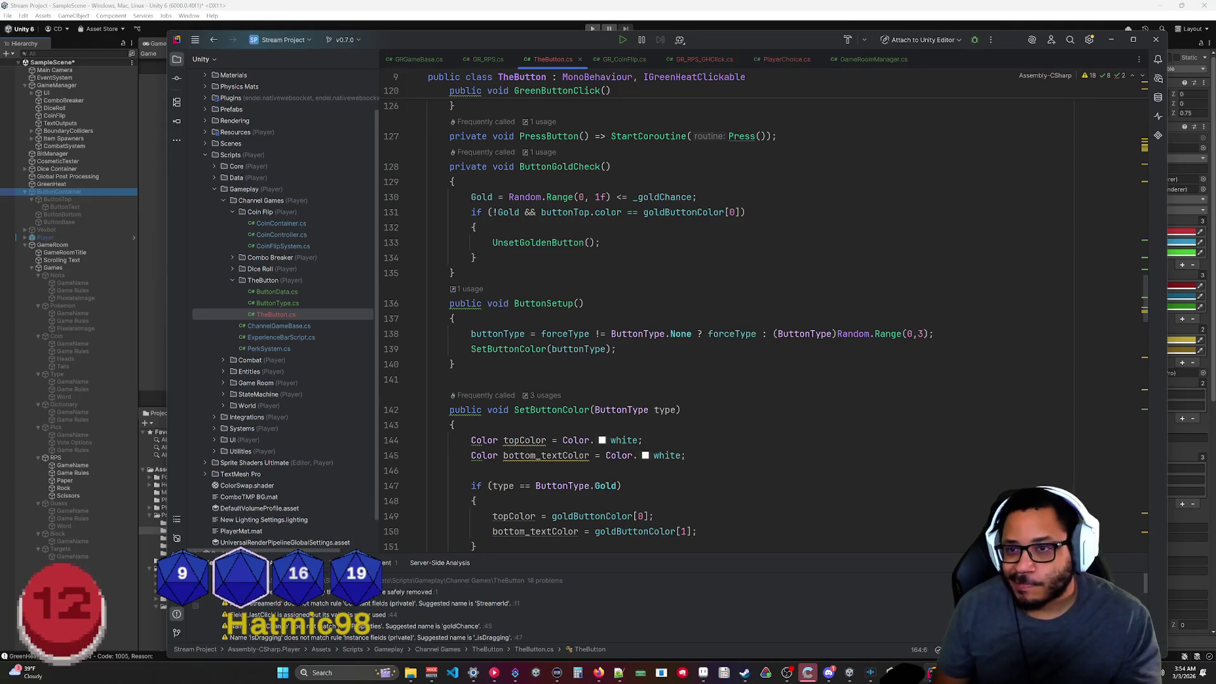
scroll(697, 317, up, 5)
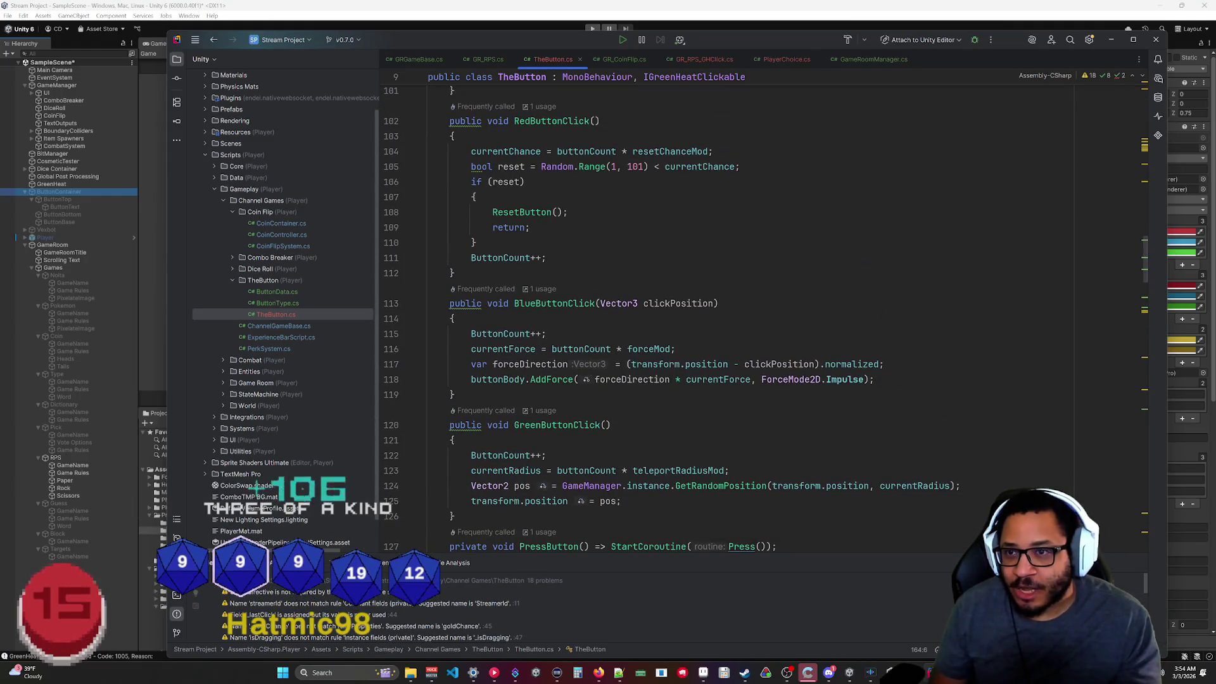
scroll(627, 334, down, 9)
scroll(627, 334, down, 1)
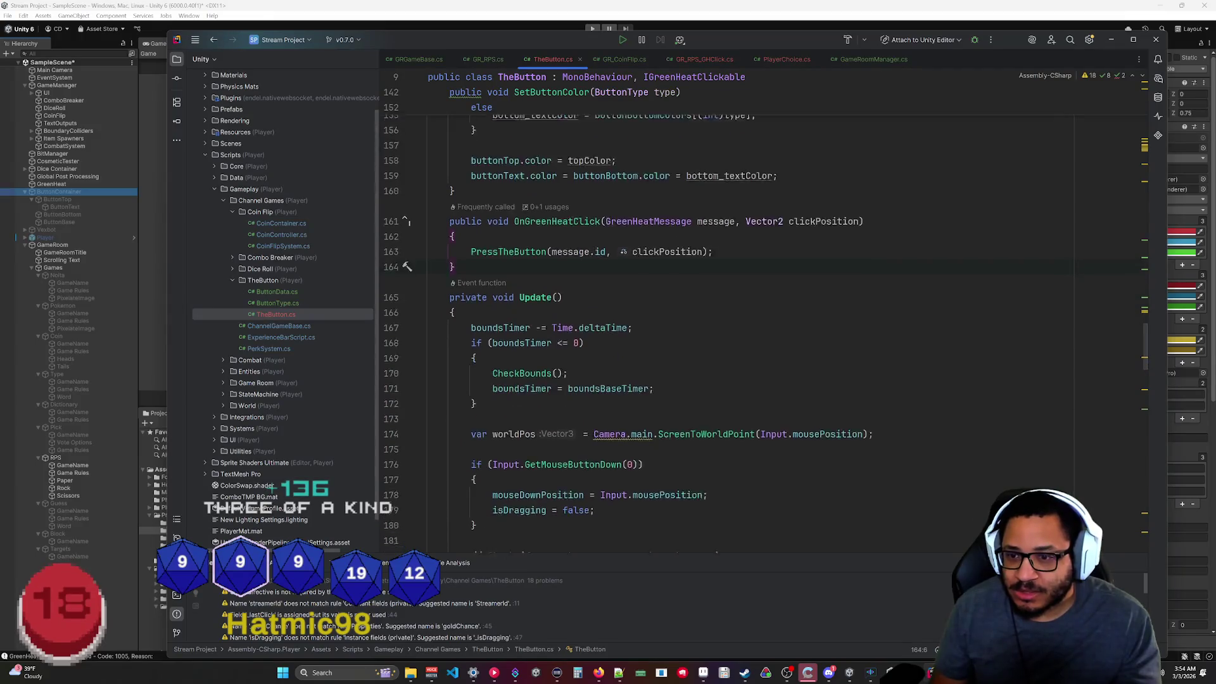
scroll(627, 335, down, 4)
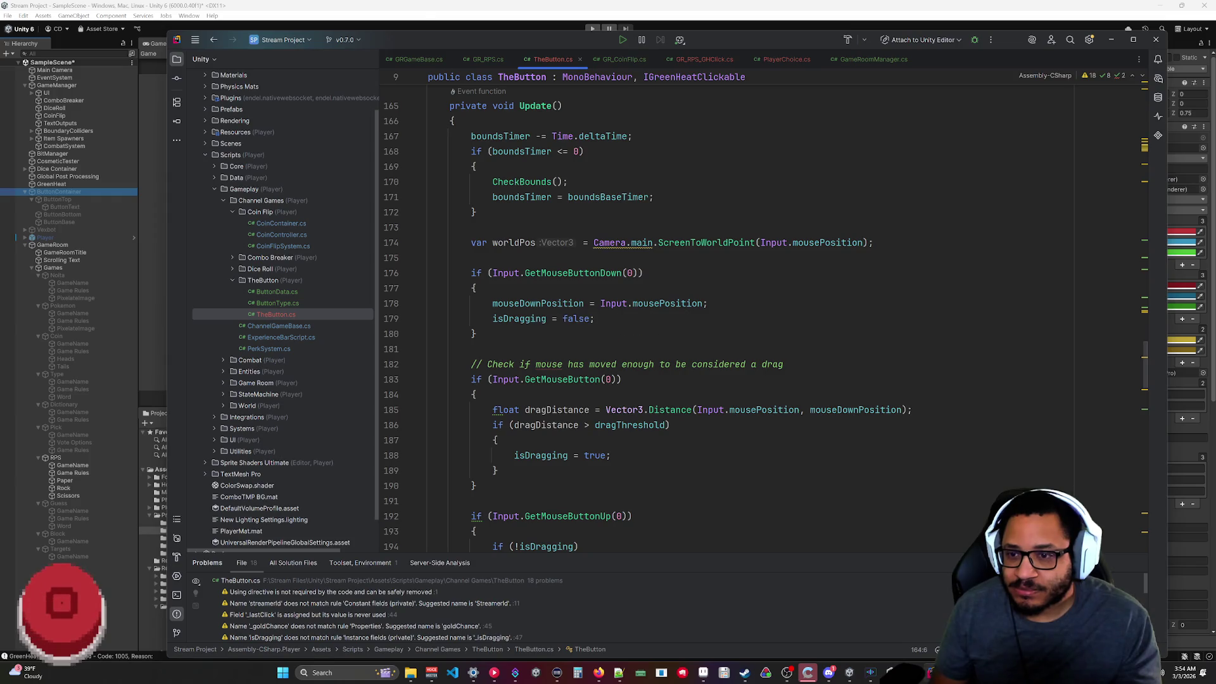
scroll(626, 334, down, 2)
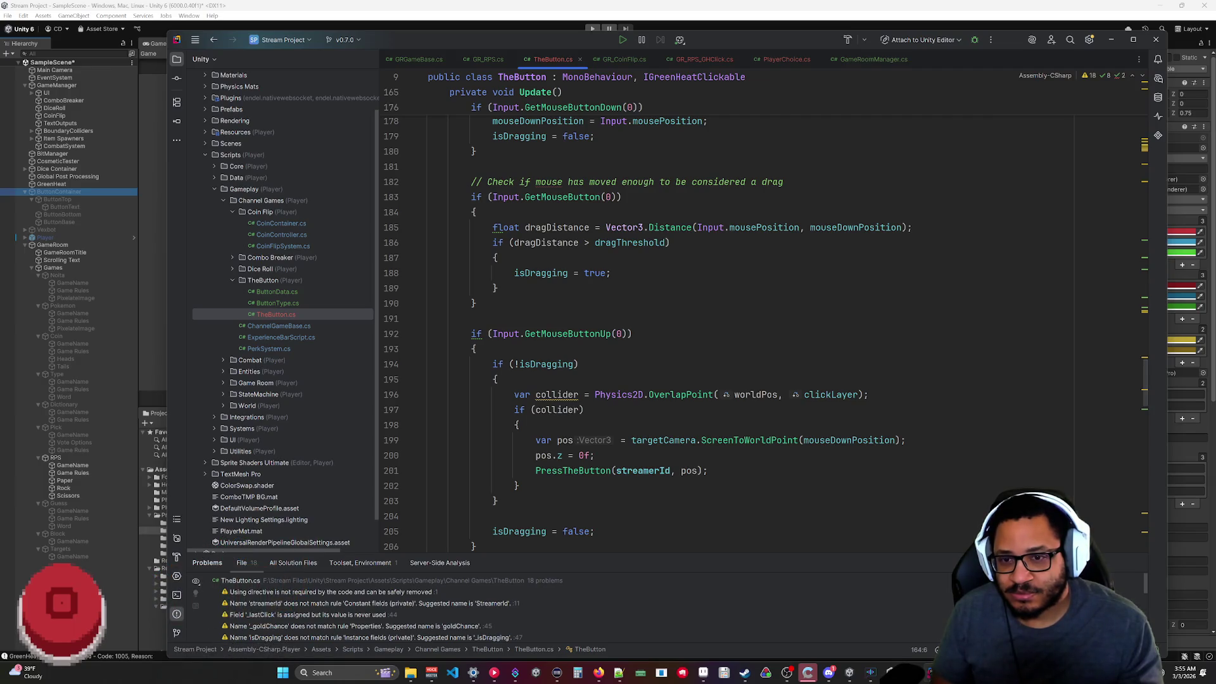
mouse_move(756, 395)
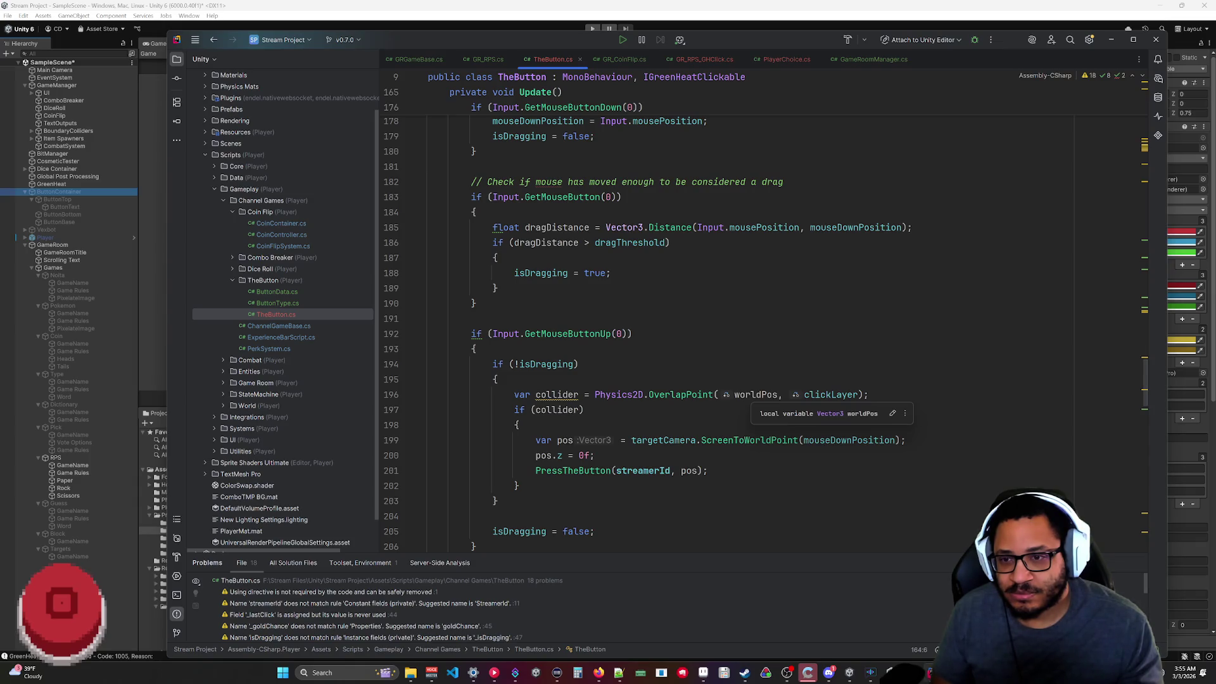
scroll(645, 316, up, 7)
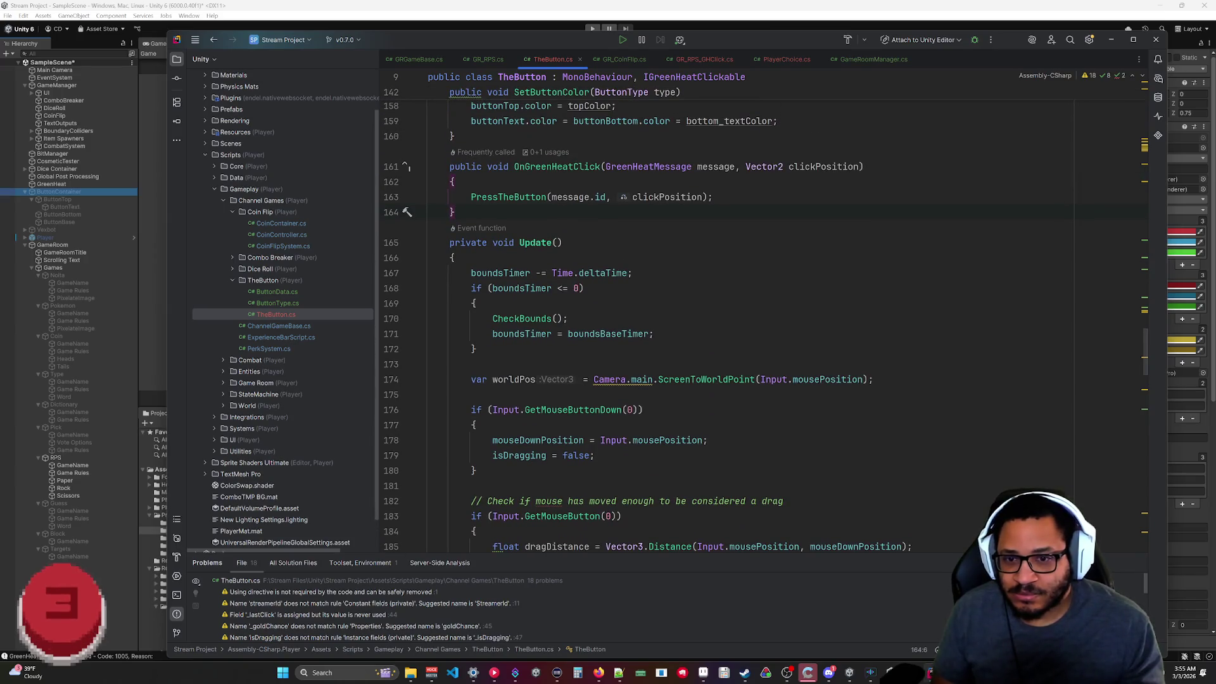
scroll(645, 316, down, 5)
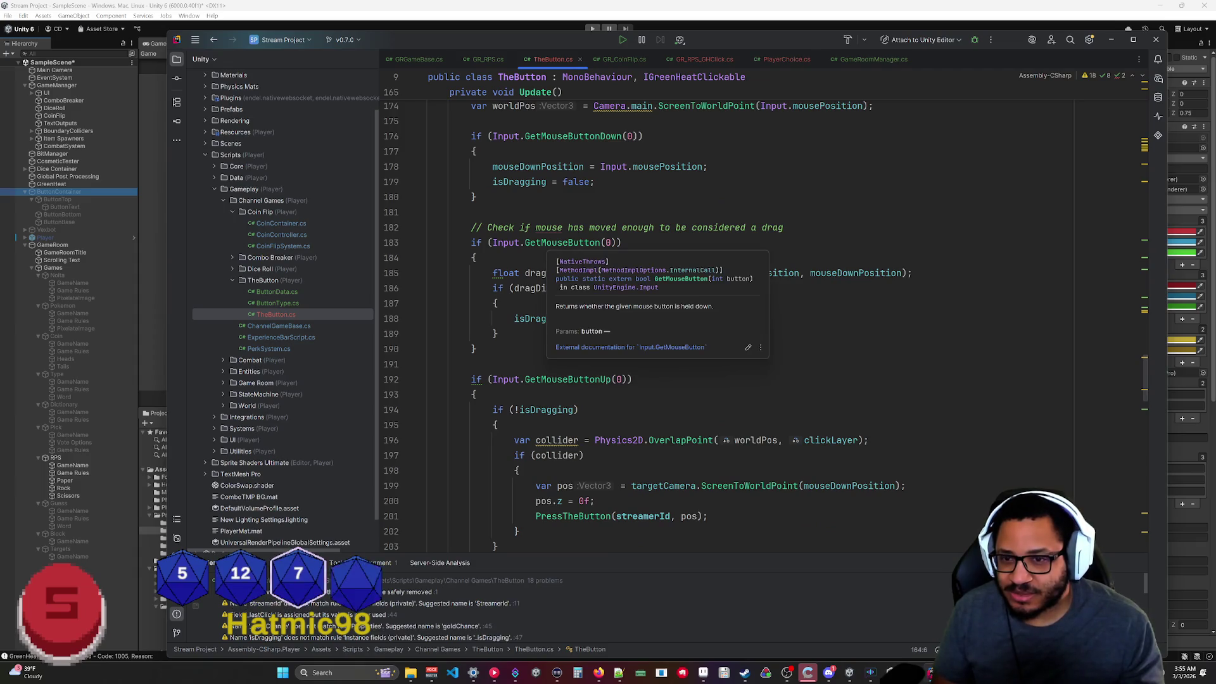
scroll(760, 317, down, 4)
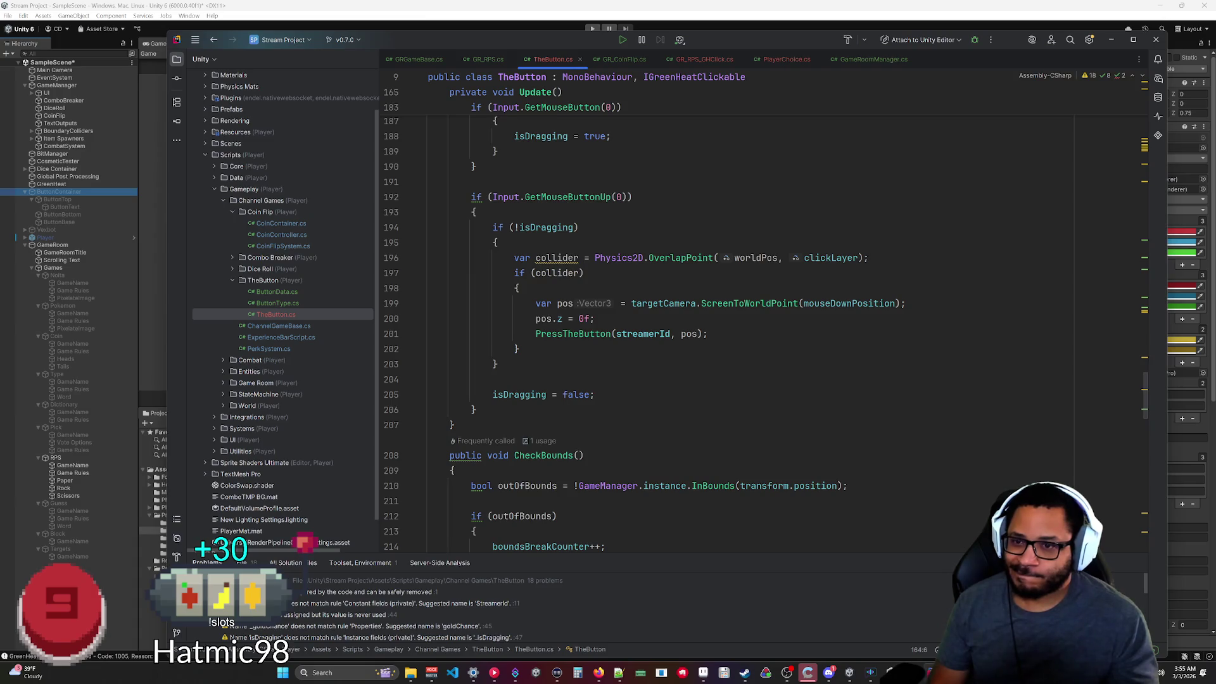
key(Return)
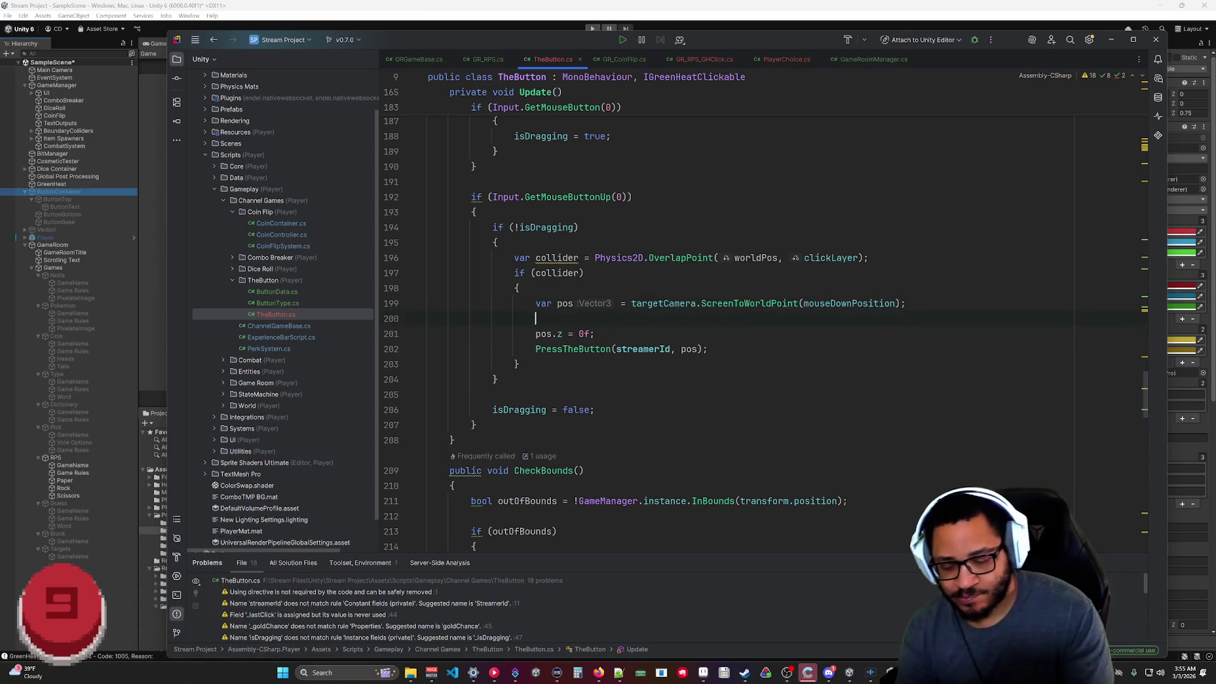
Write Debug.Log(pos) on the new line, then minimize Rider to return to Unity.
text(Debug.Lo)
key(Return)
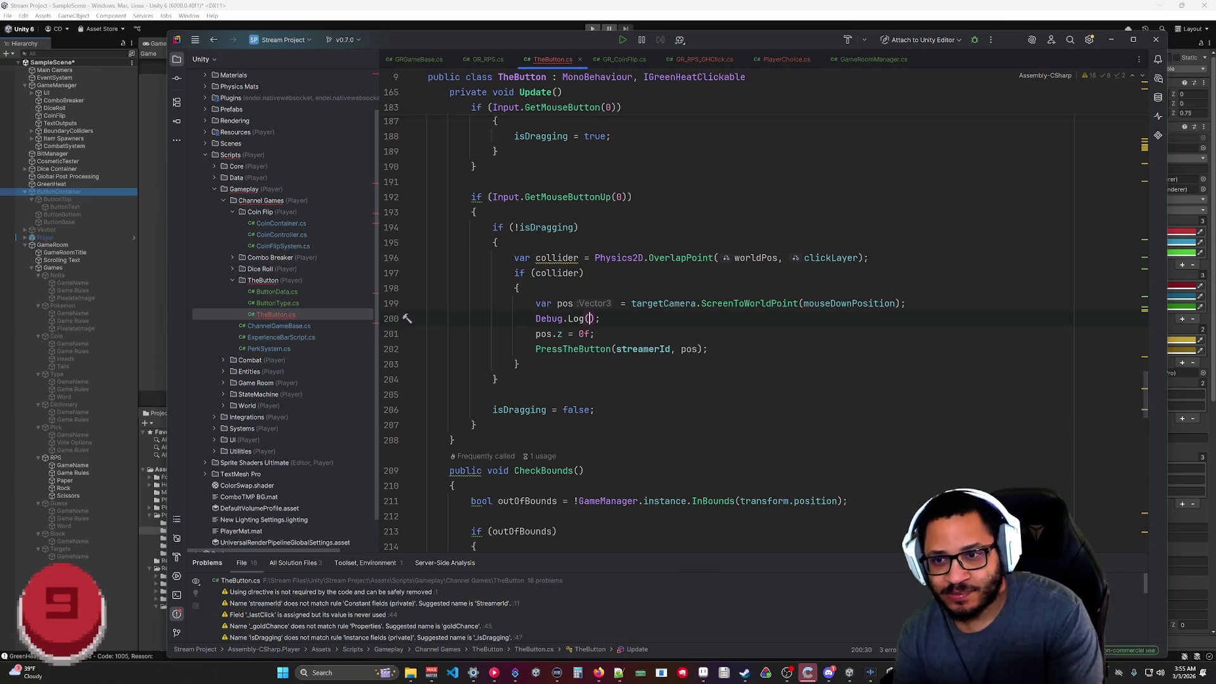
text(pos)
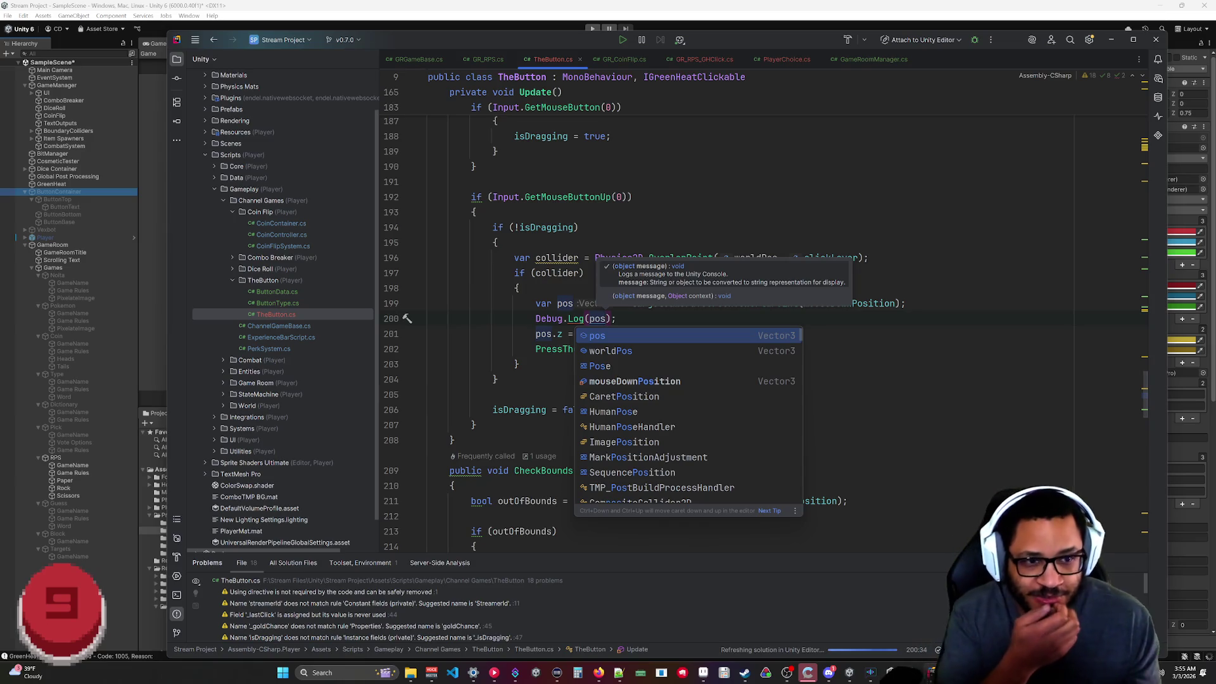
click(471, 394)
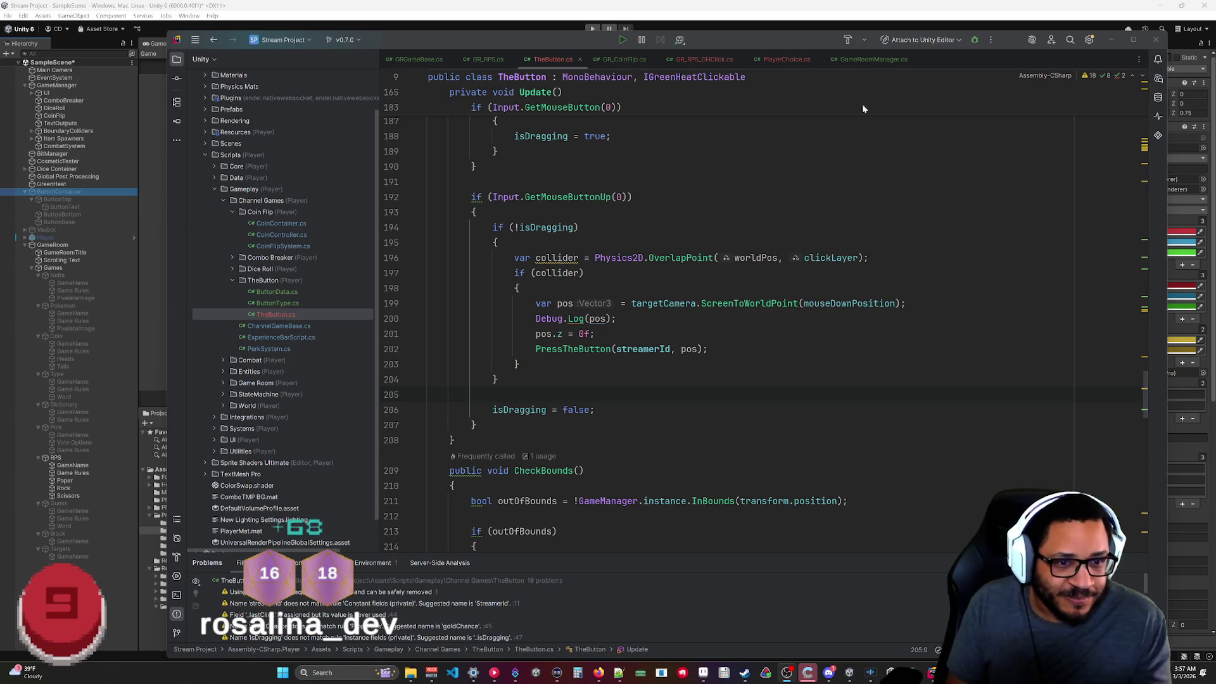
click(1111, 40)
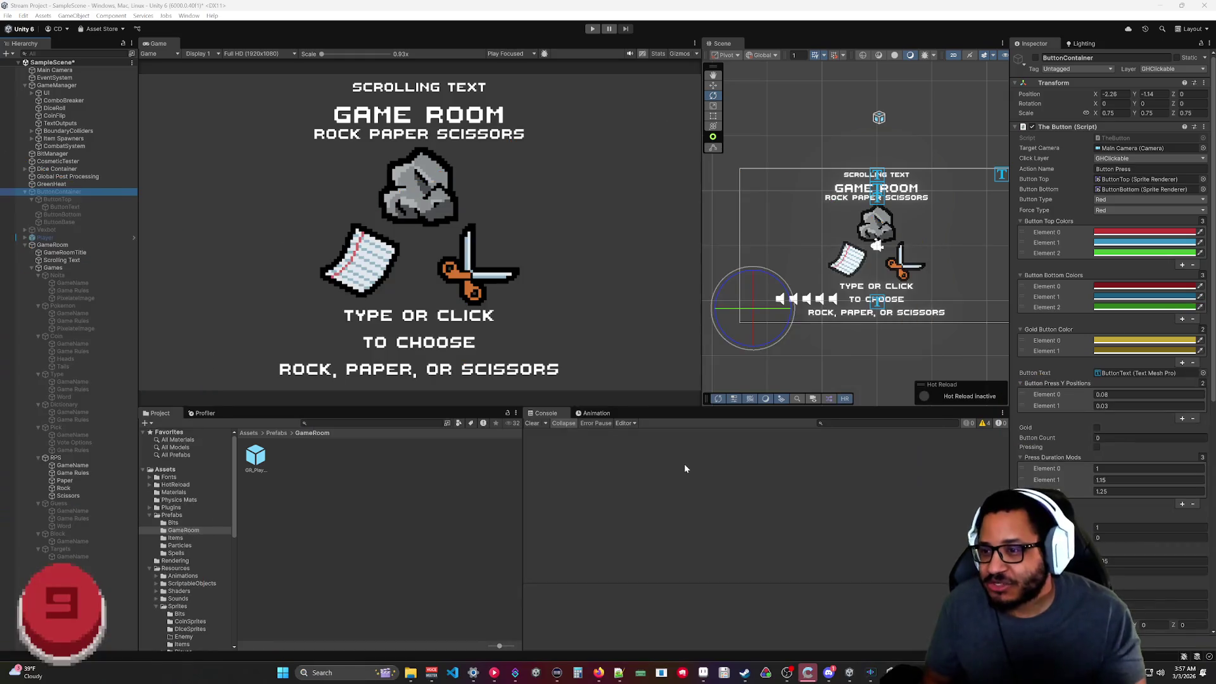
Collapse GameRoom in the Hierarchy and start Play mode.
click(24, 245)
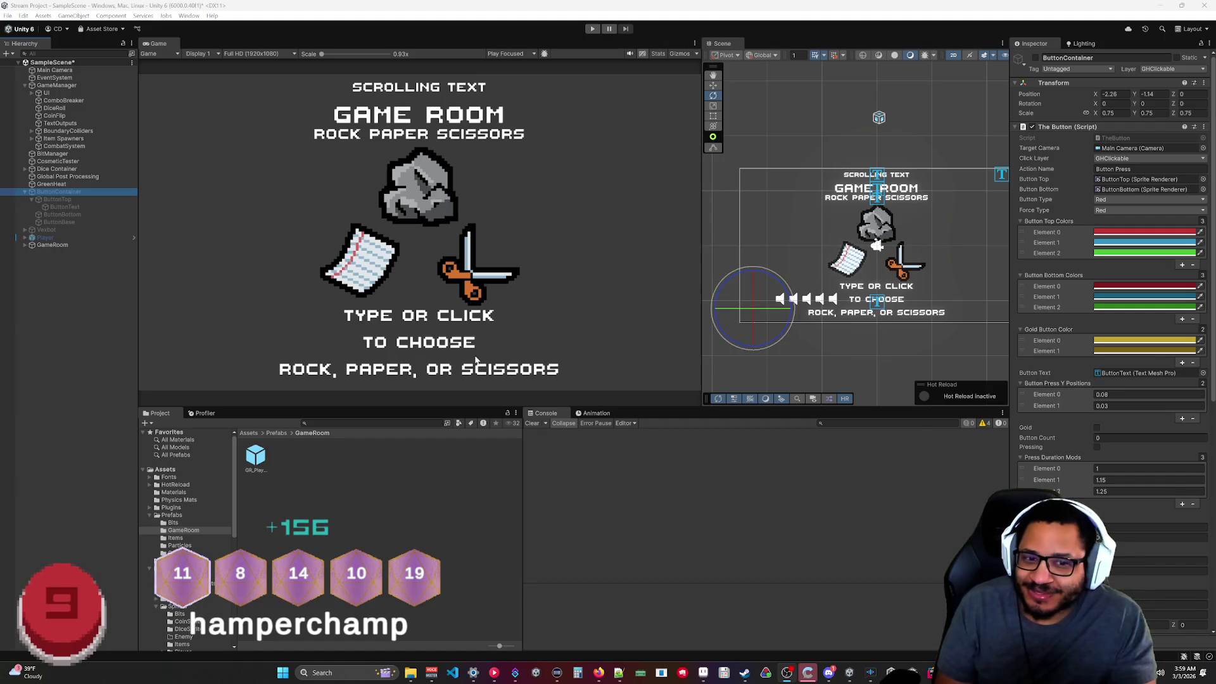
key(ctrl+p)
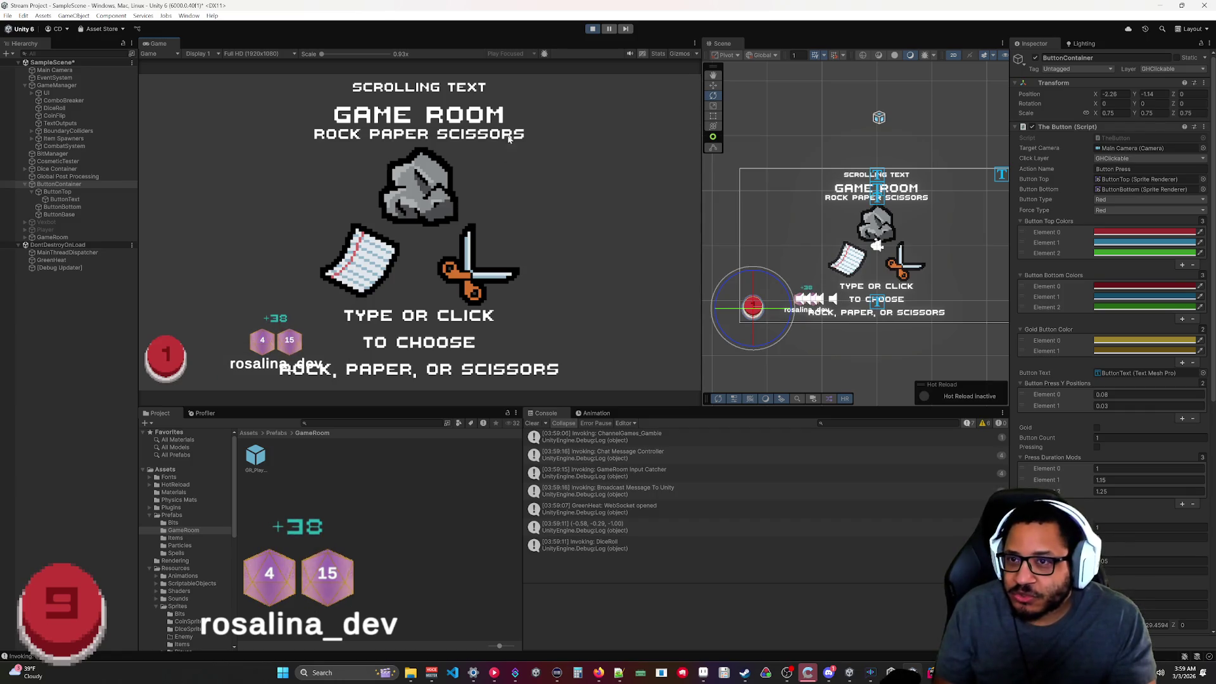
Press the red button four times to log click positions, then stop Play mode.
click(384, 262)
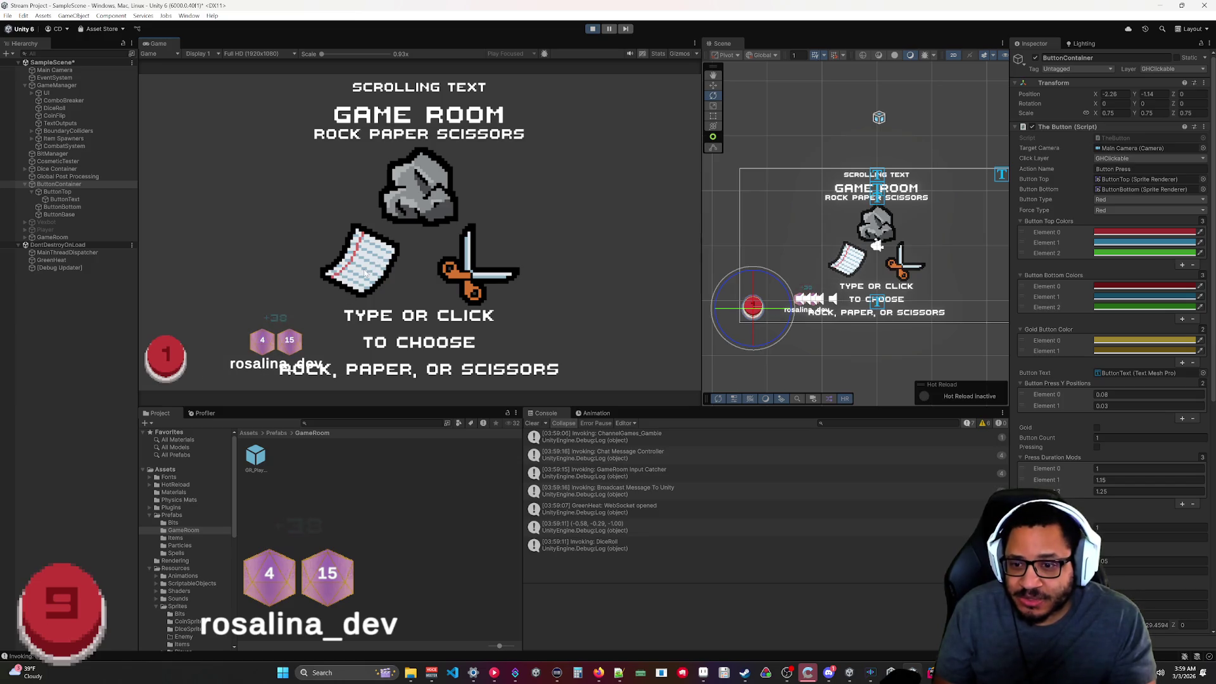
click(474, 275)
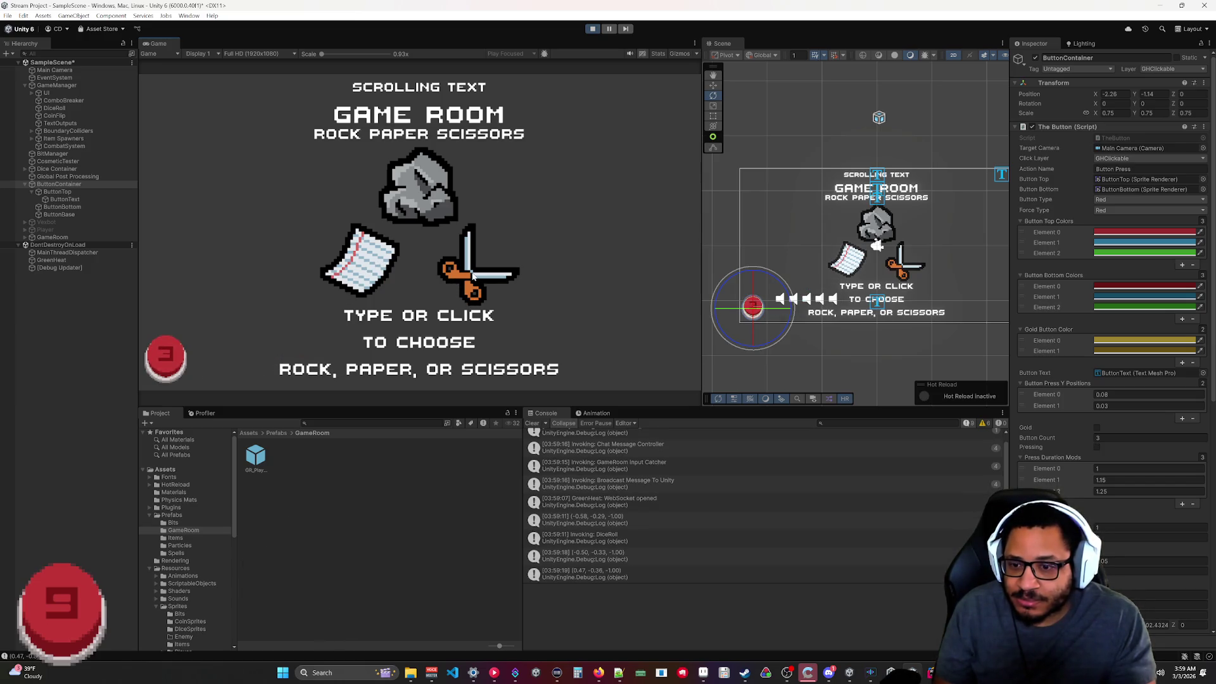
click(433, 195)
click(166, 365)
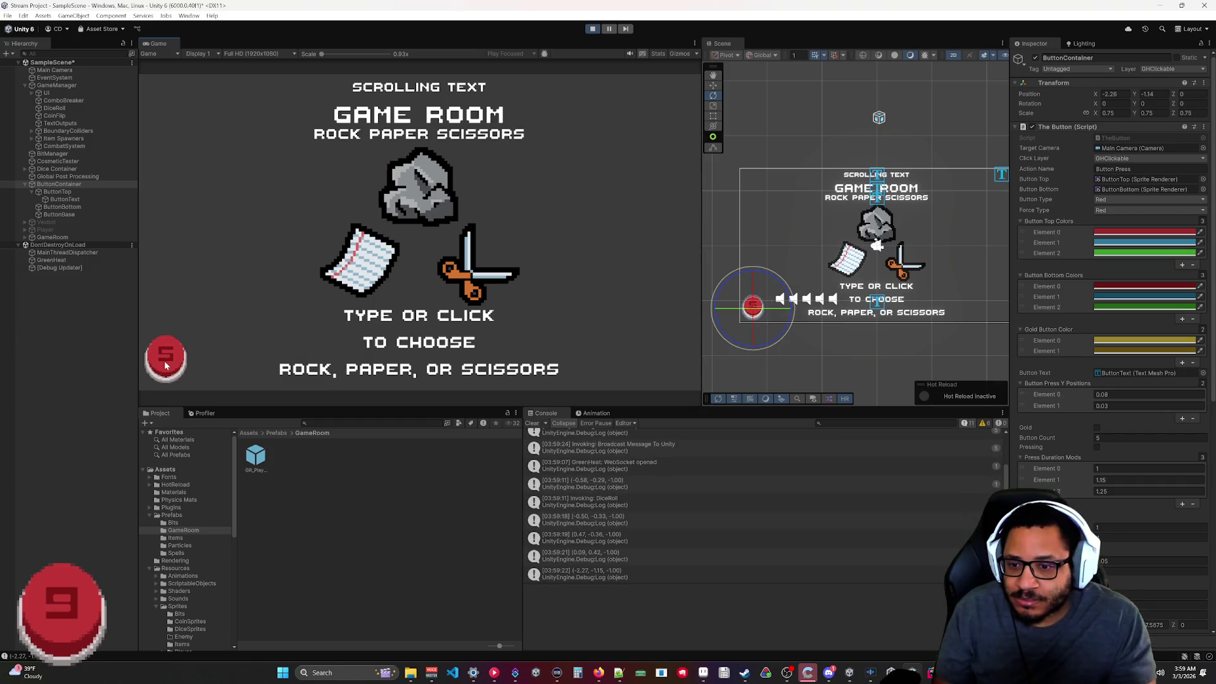
click(592, 29)
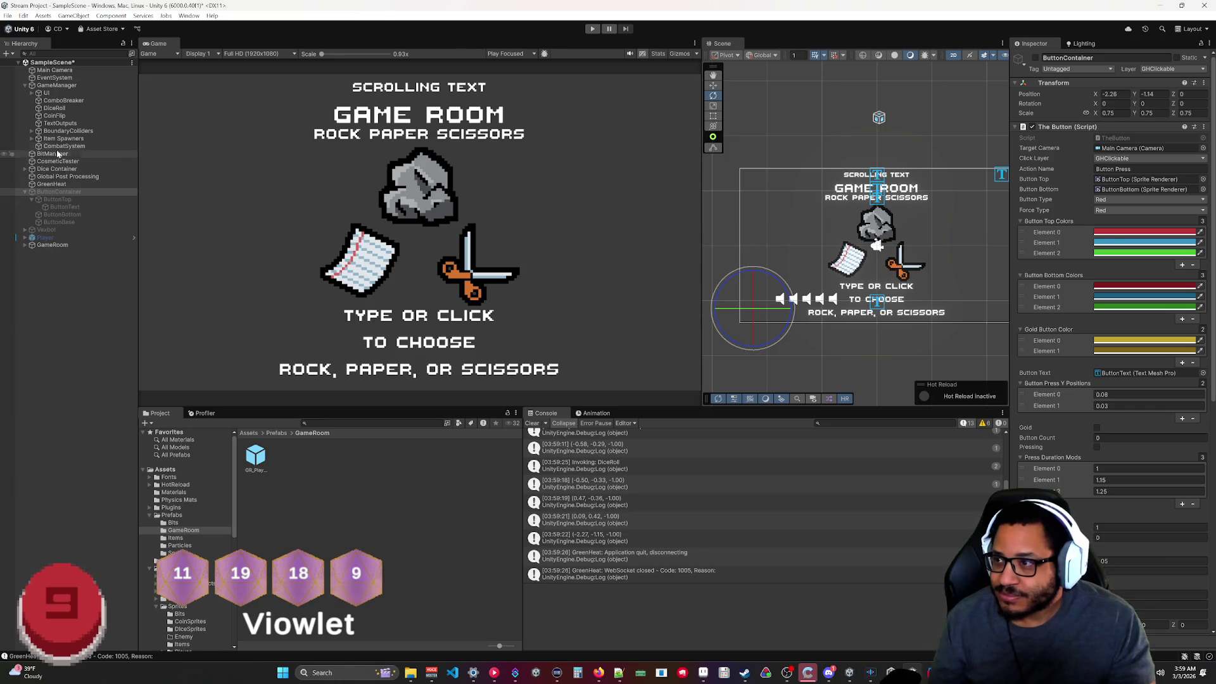
Back in Rider, go to the collider check on line 197 of TheButton.cs.
key(alt+Tab)
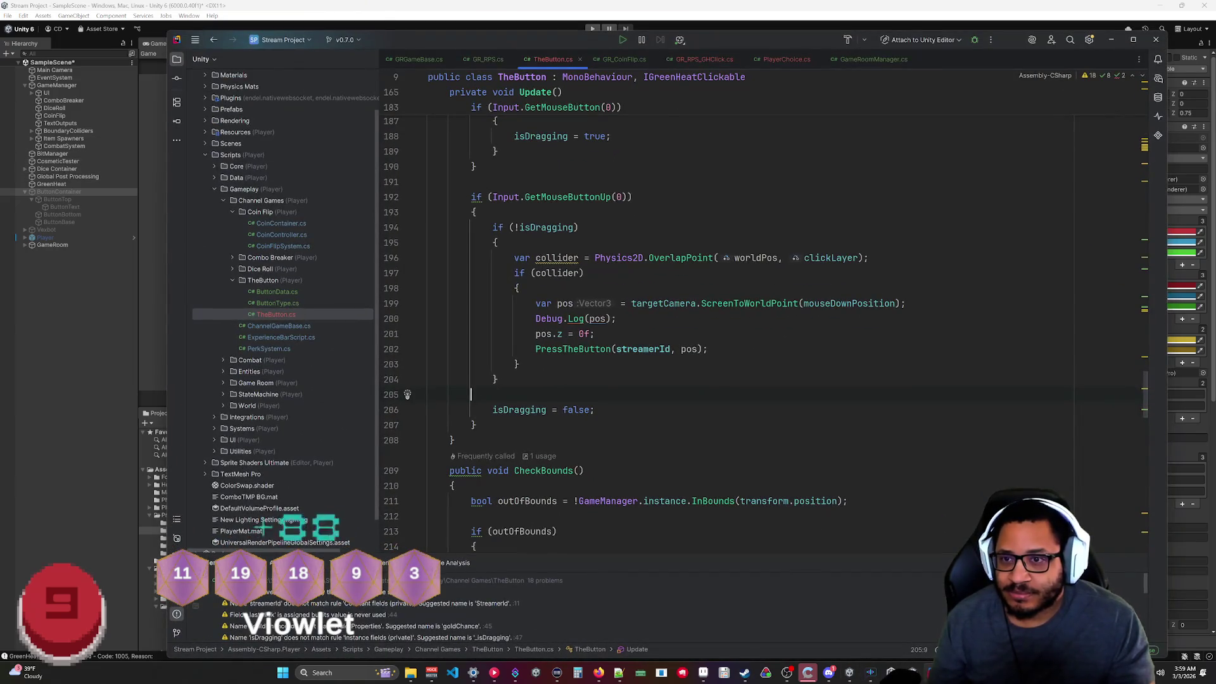
scroll(697, 317, up, 3)
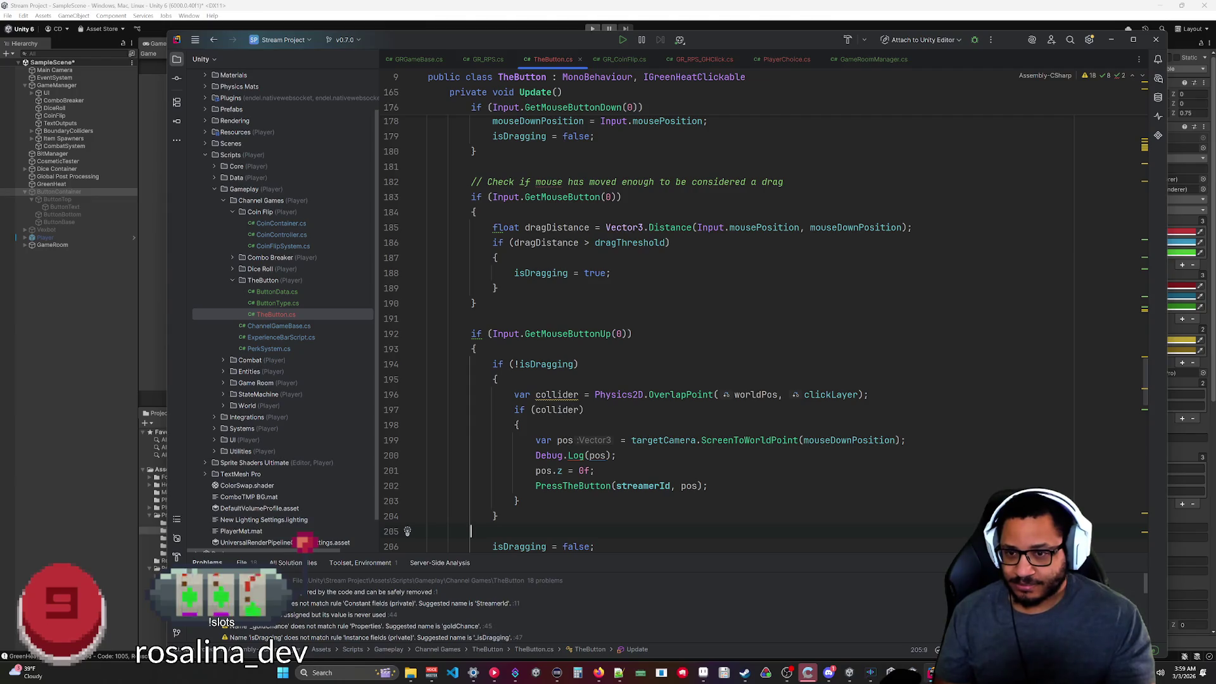
scroll(760, 317, down, 1)
scroll(760, 316, down, 2)
scroll(759, 316, up, 2)
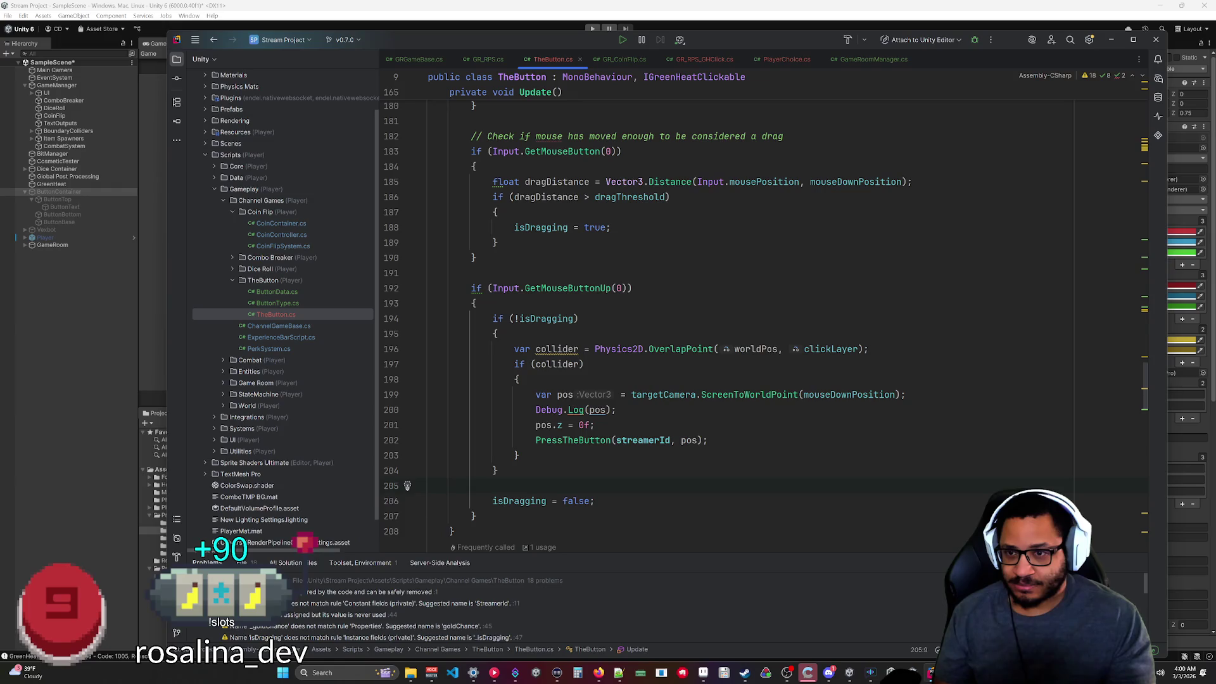
click(578, 364)
Append '&& collider.TryGetComponent()' to the line 197 condition, then switch to Unity to recompile.
text(&&)
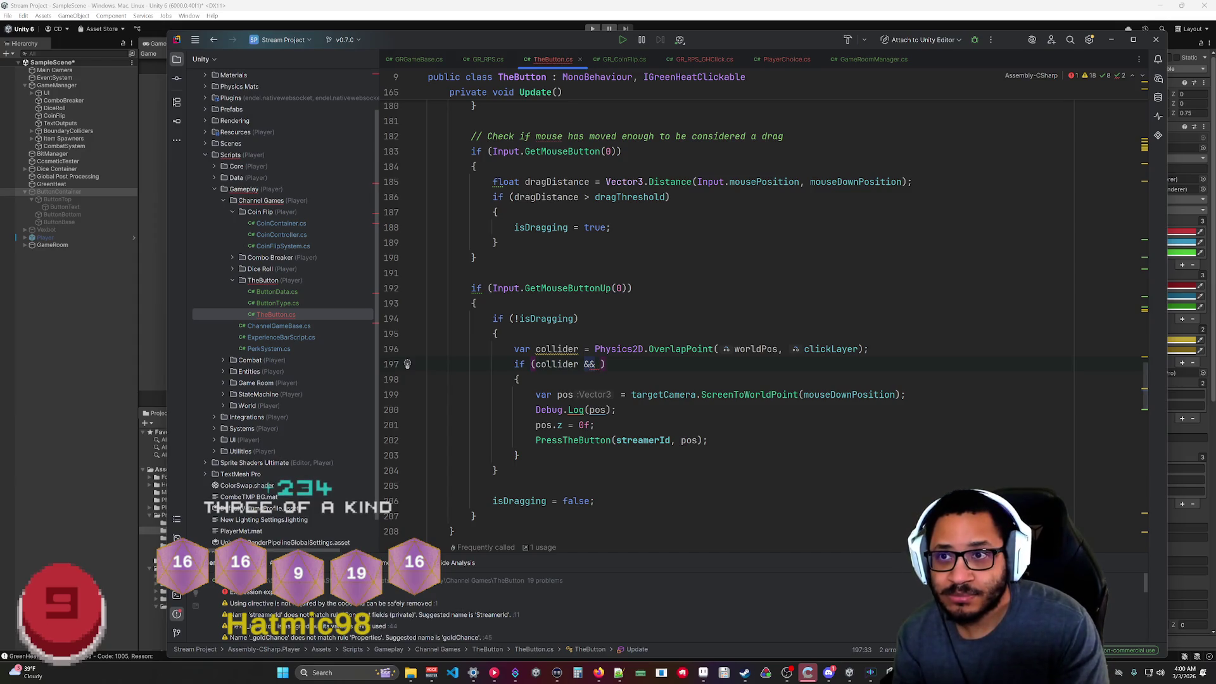
text(coni)
key(BackSpace)
key(BackSpace)
text(llider.)
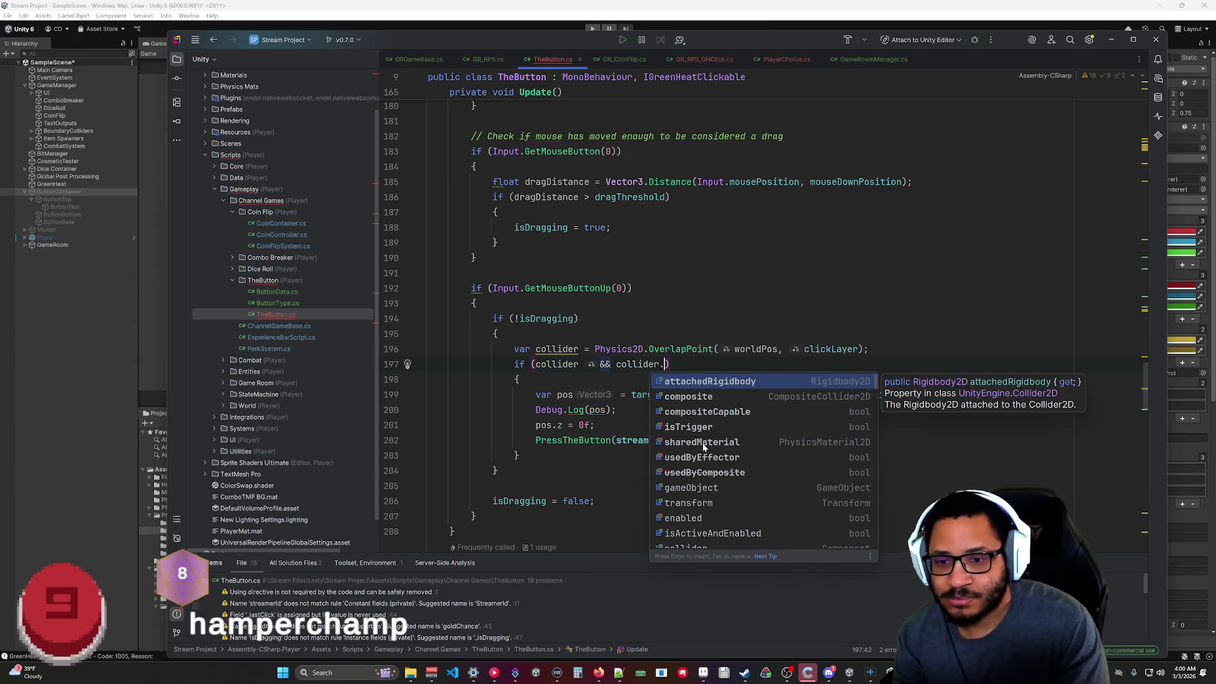
text(Get)
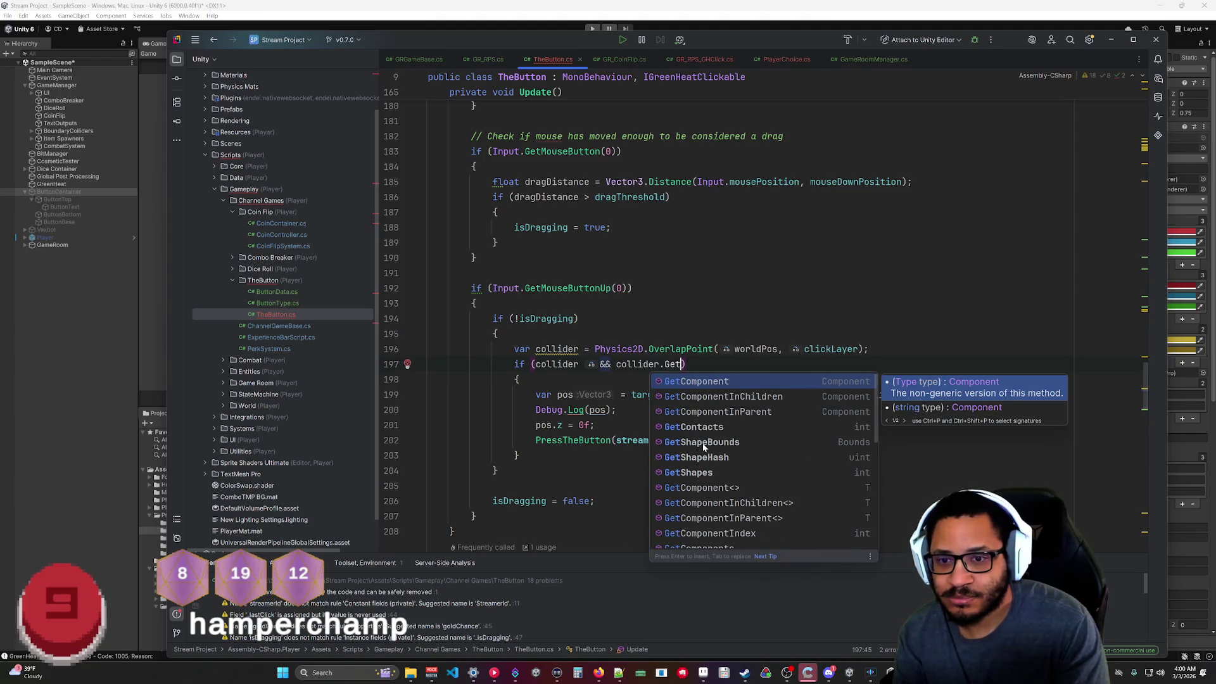
key(Return)
key(BackSpace)
key(BackSpace)
key(BackSpace)
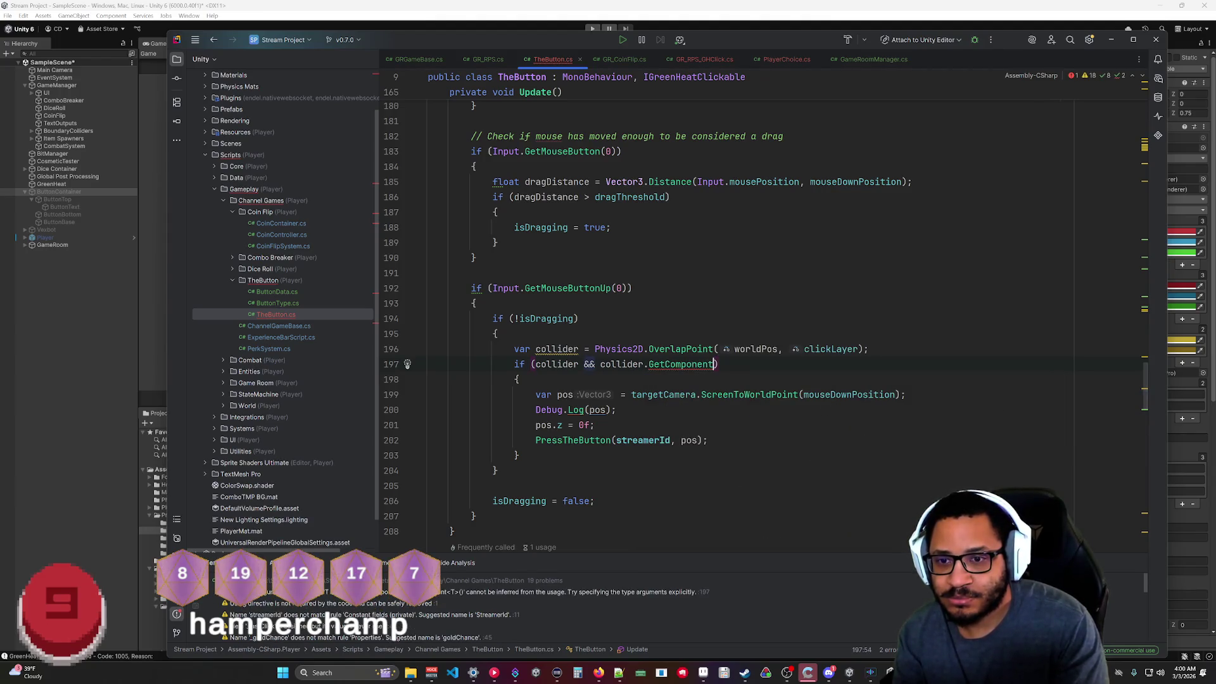
key(ctrl+Left)
text(Try)
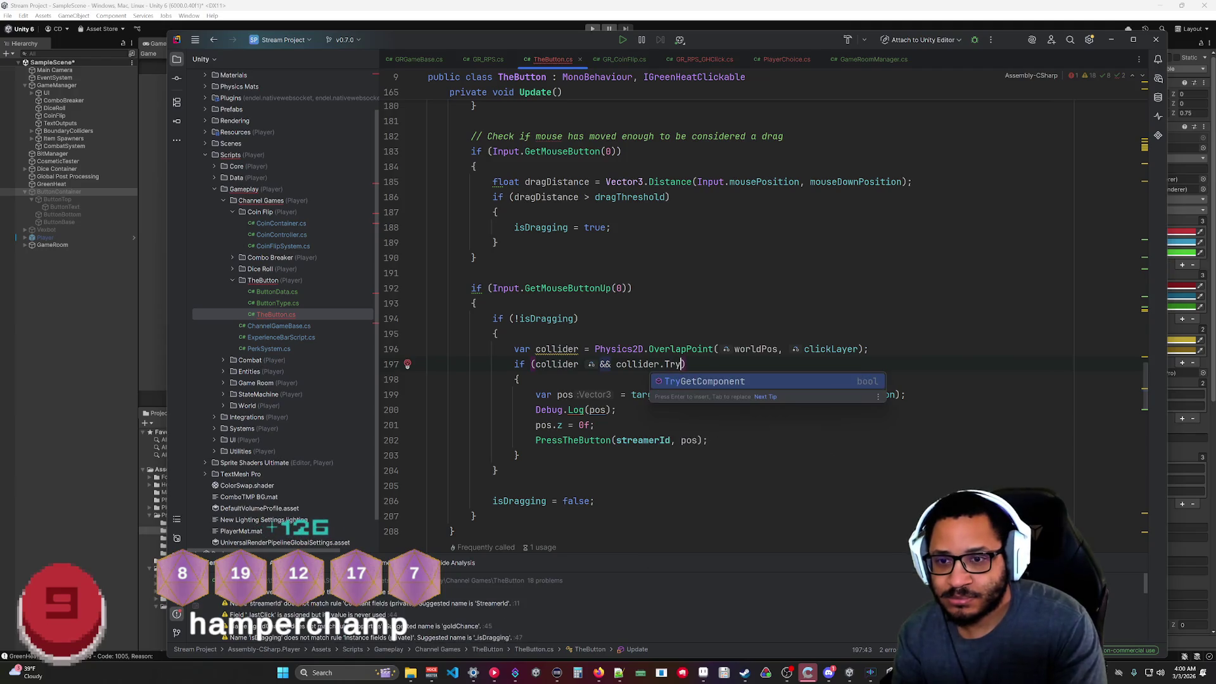
key(Return)
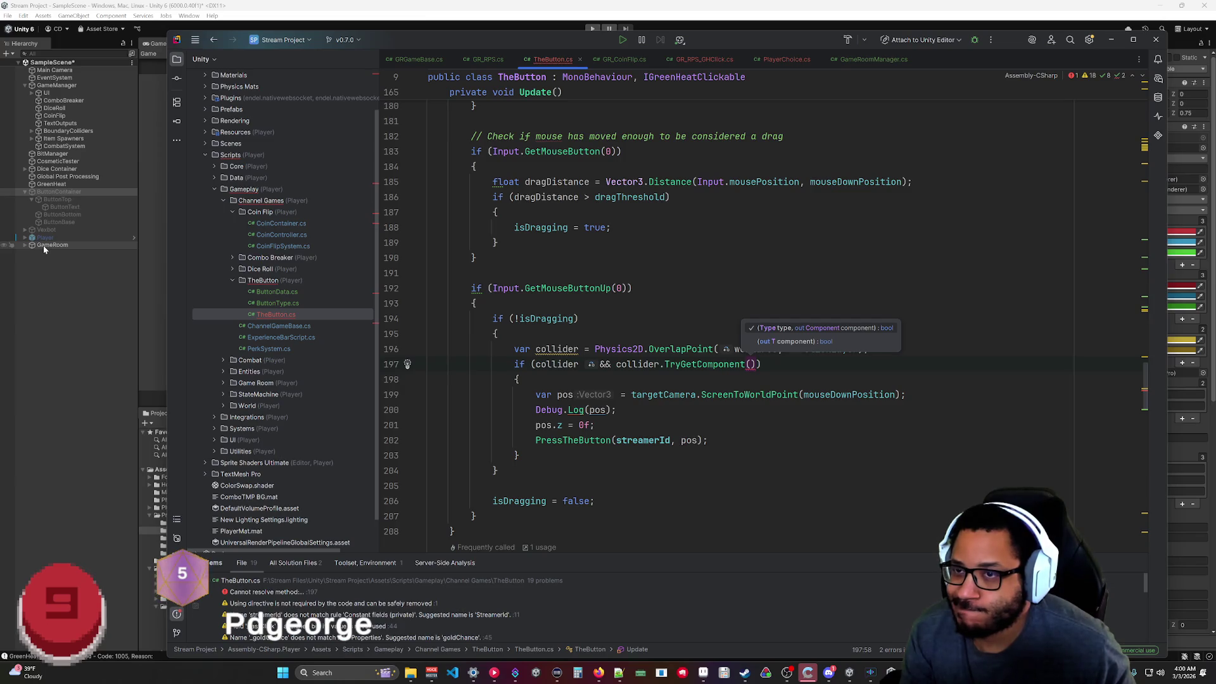
click(64, 192)
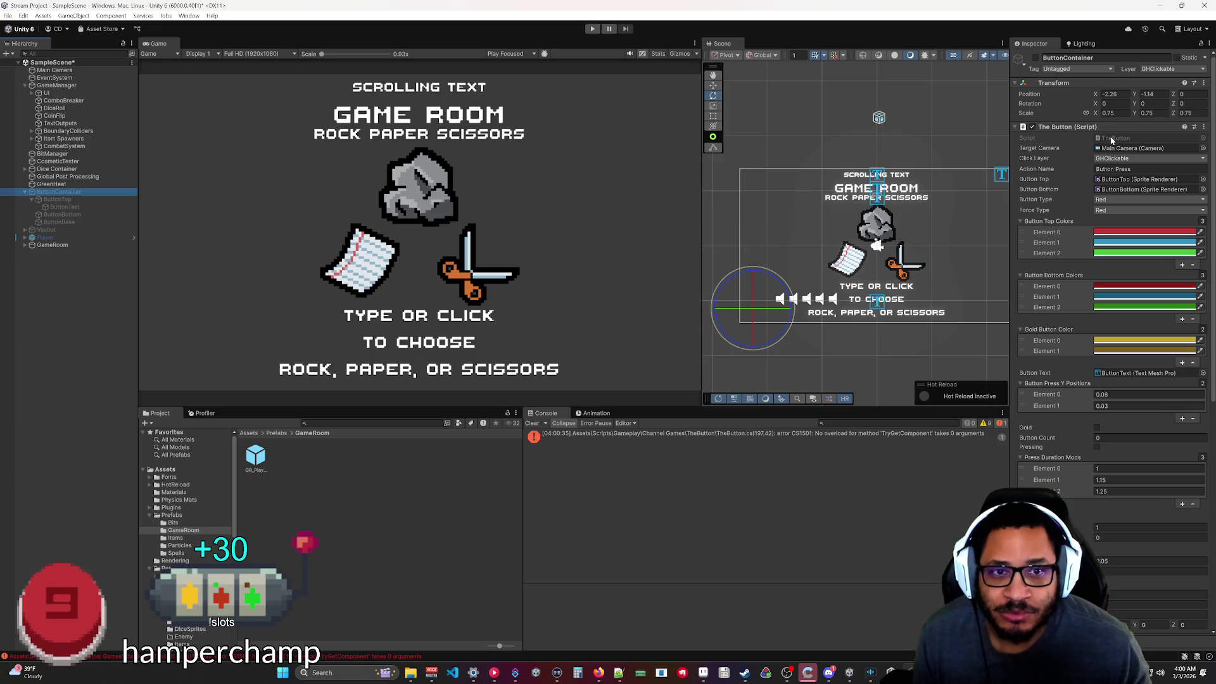
Insert TheButton into the TryGetComponent call on line 197 and close the parenthesis.
key(alt+Tab)
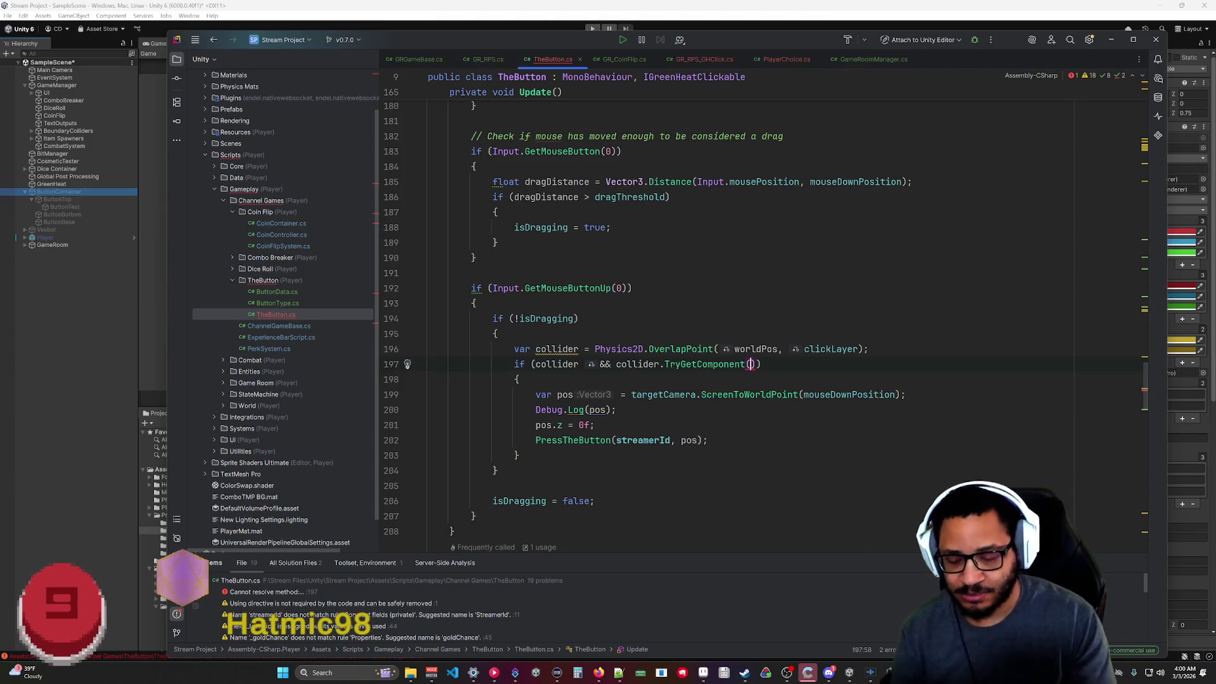
text(TheButton)
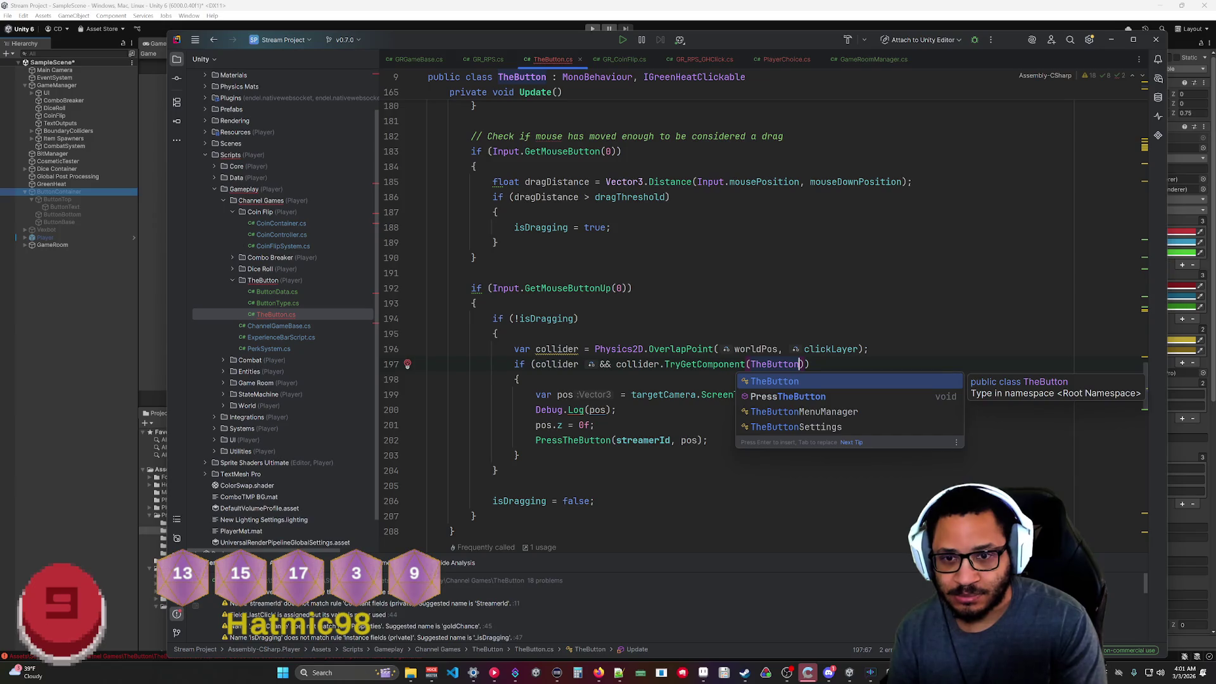
click(476, 516)
click(749, 364)
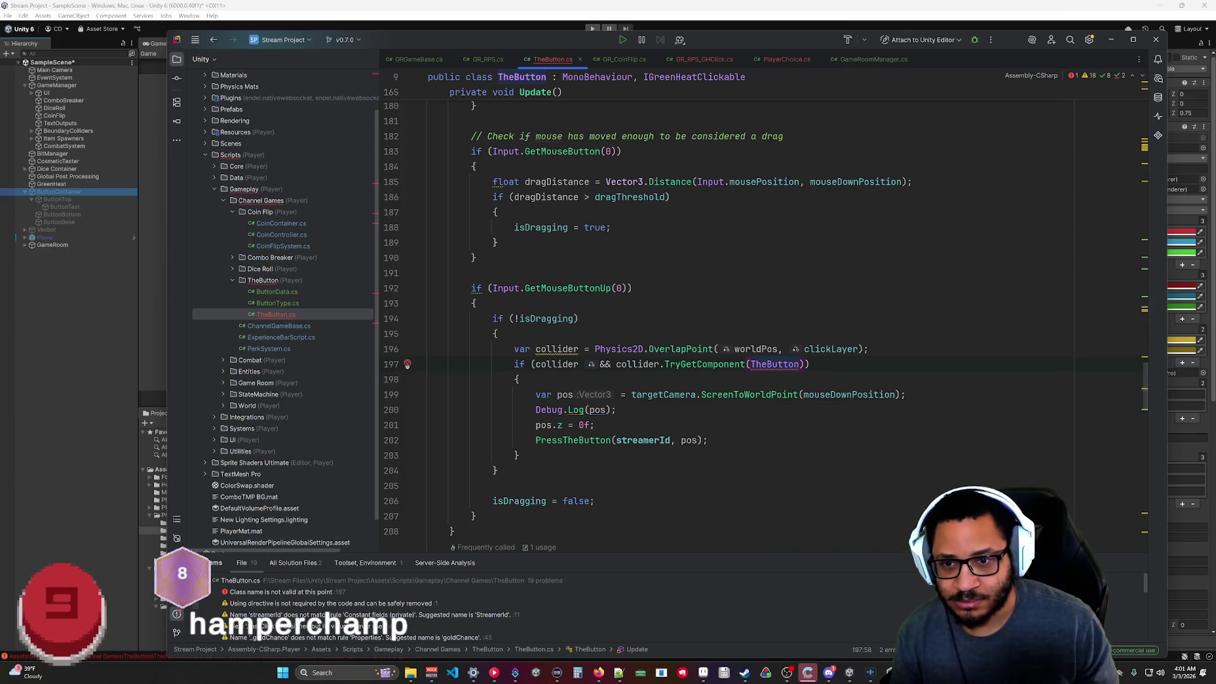
click(800, 364)
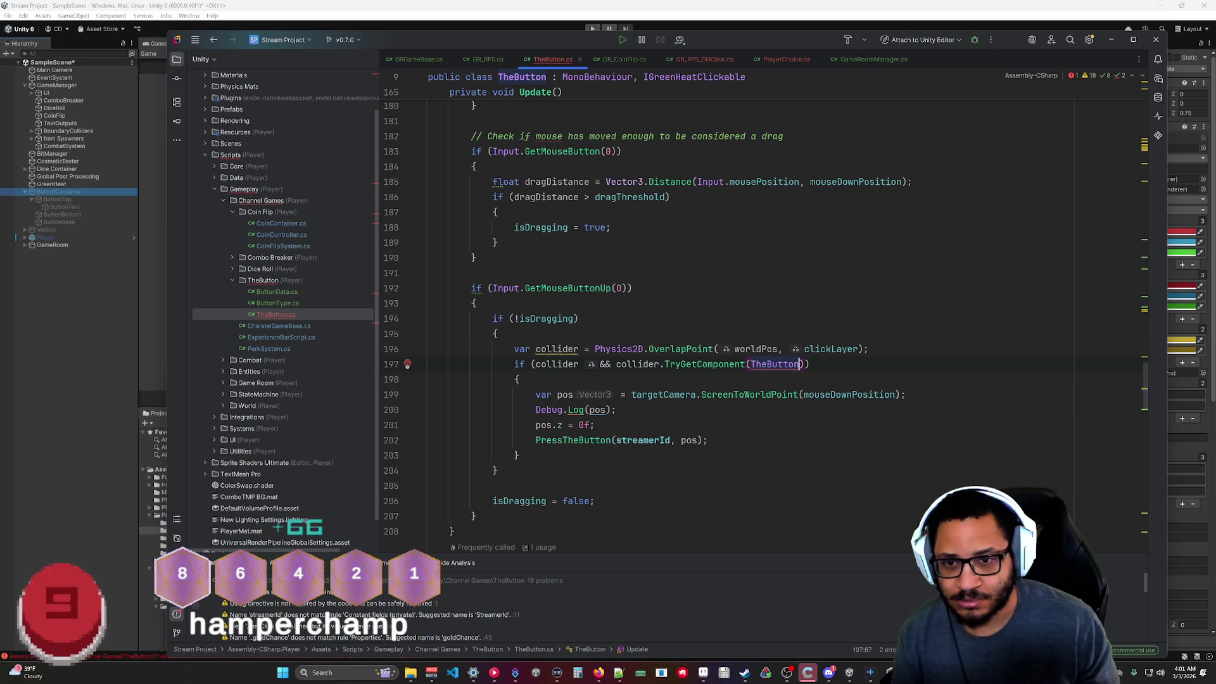
text())
key(Down)
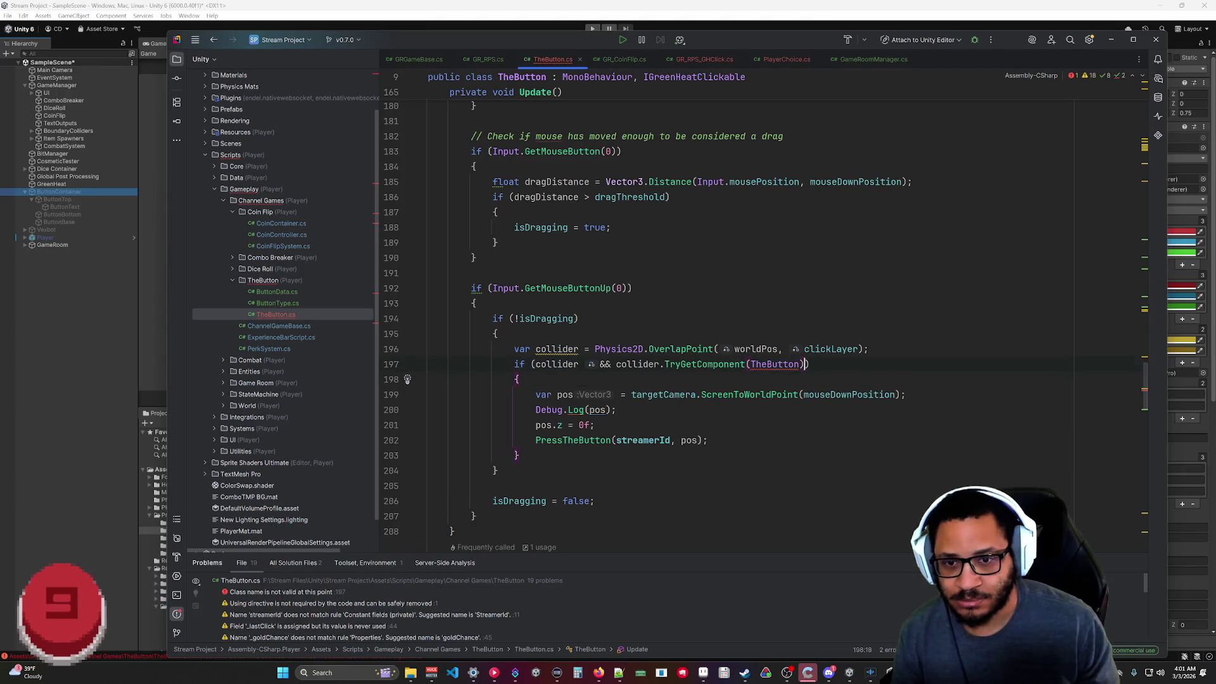
Rewrite the call as TryGetComponent(out TheButton butt) with closing parentheses.
drag(747, 364, 809, 364)
text(out button Th)
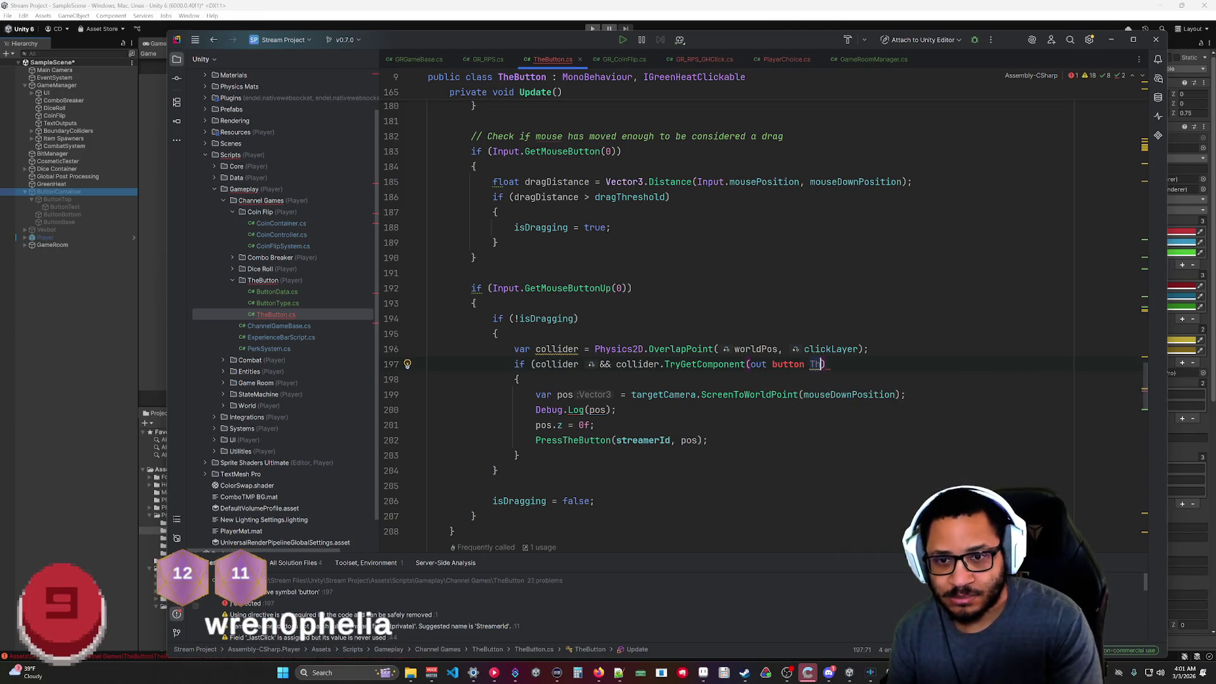
key(ctrl+BackSpace)
key(ctrl+BackSpace)
text(TheButt)
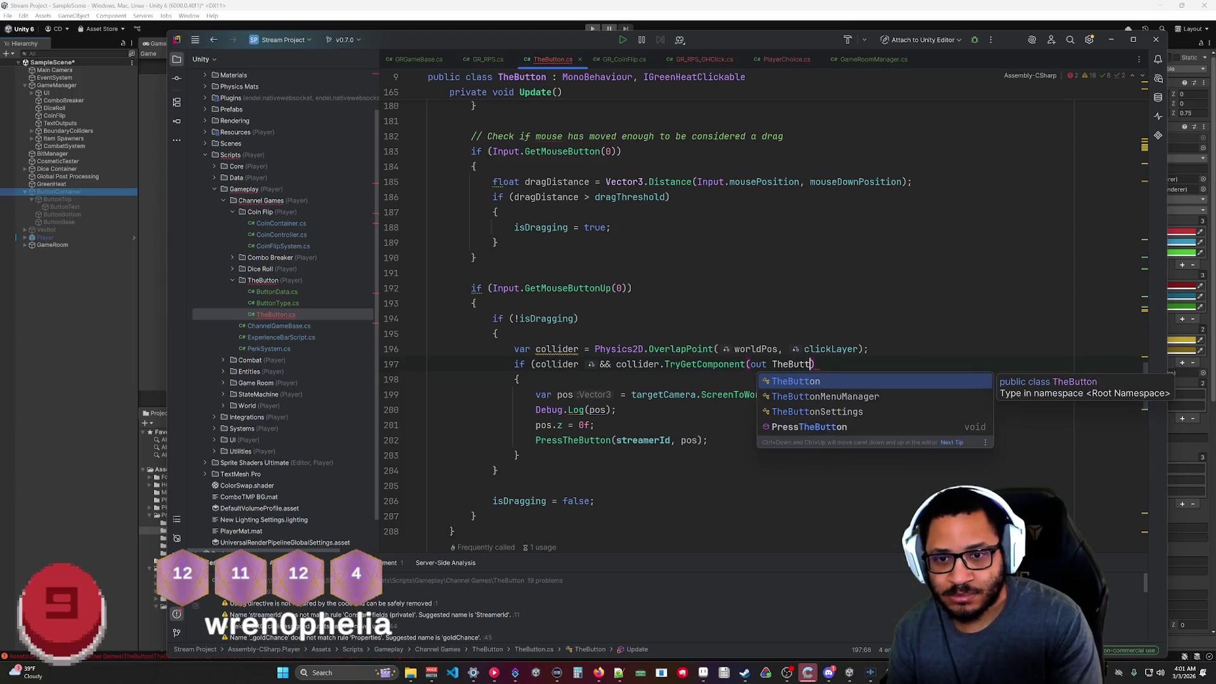
key(Return)
text(button)
key(Escape)
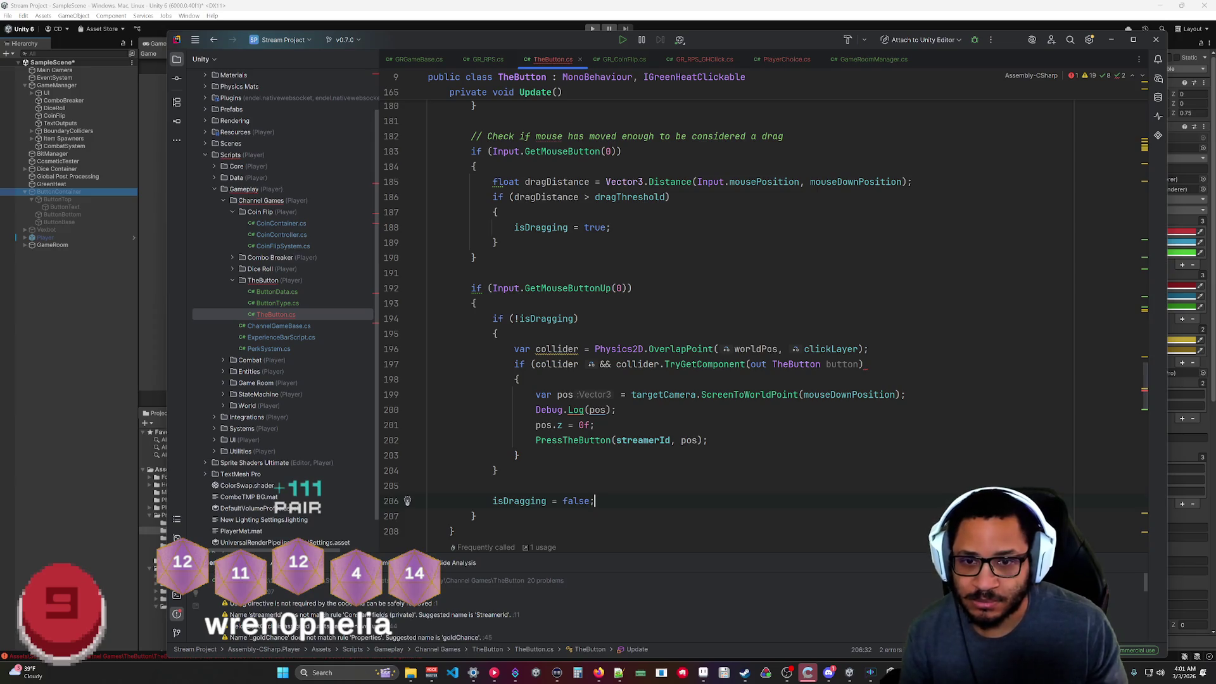
key(BackSpace)
key(BackSpace)
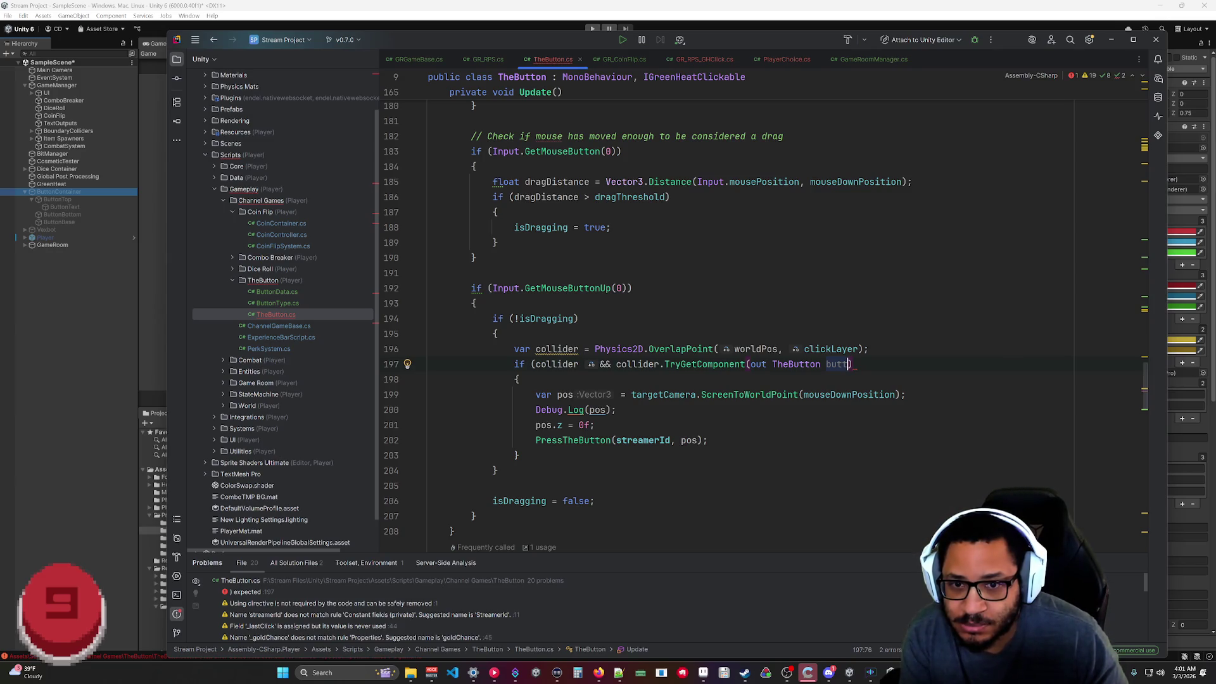
key(Right)
text())
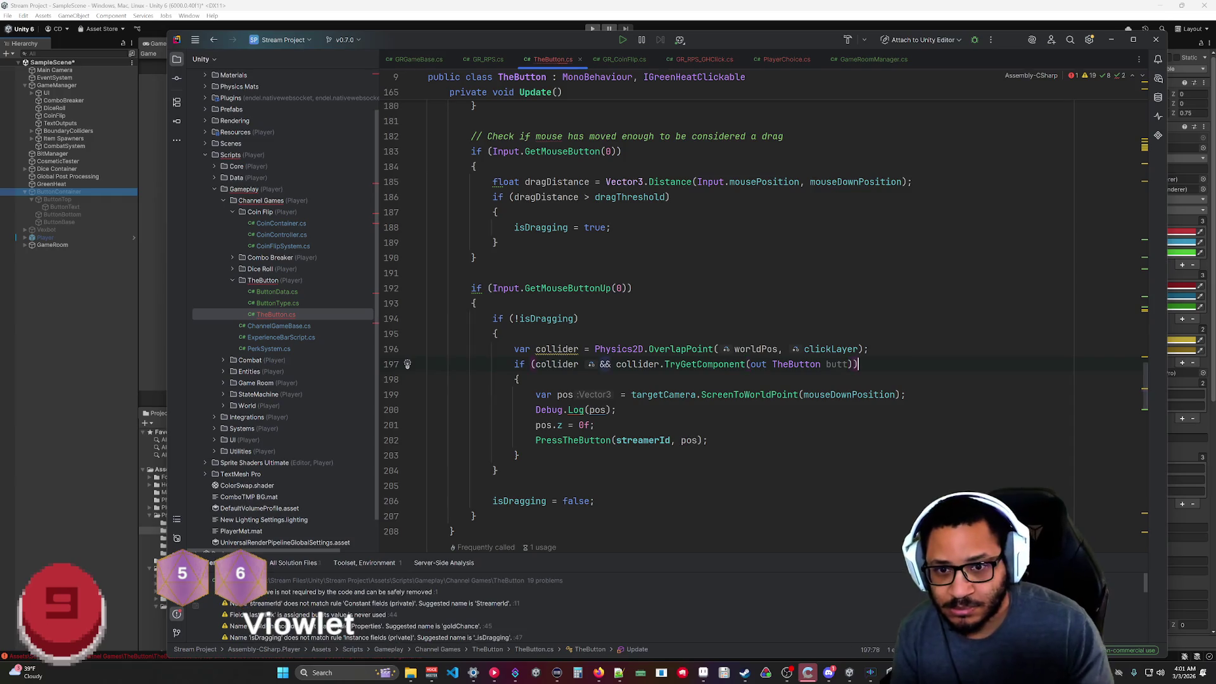
click(471, 486)
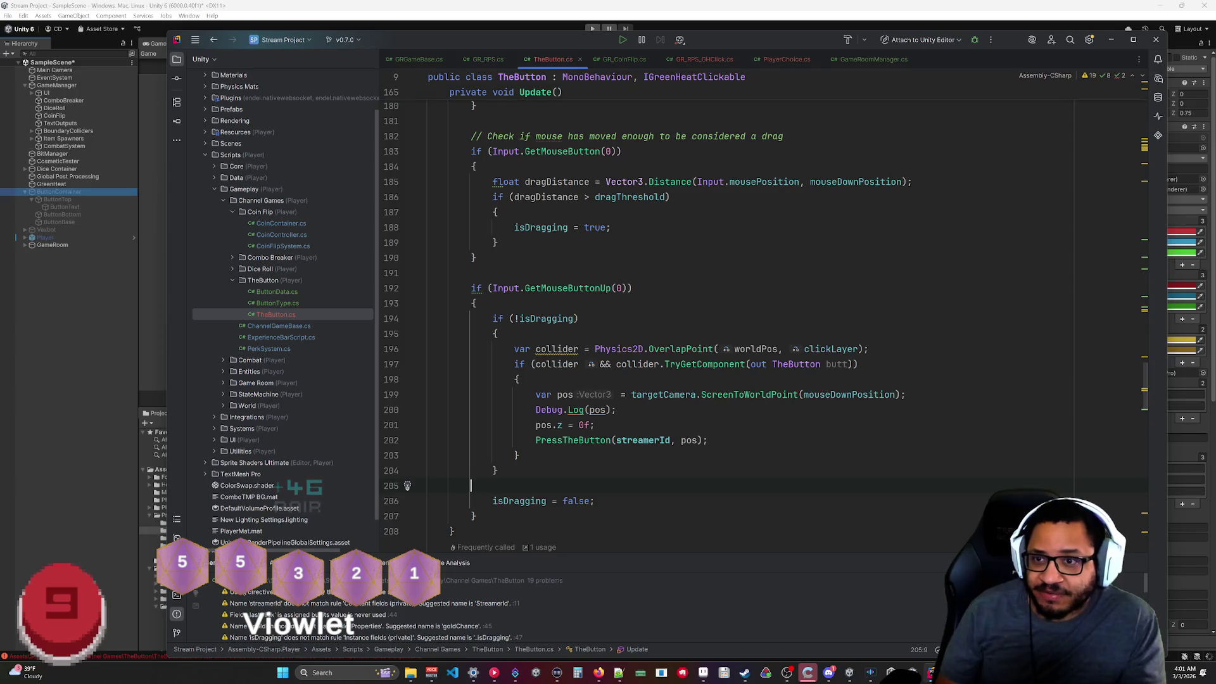
scroll(696, 316, up, 4)
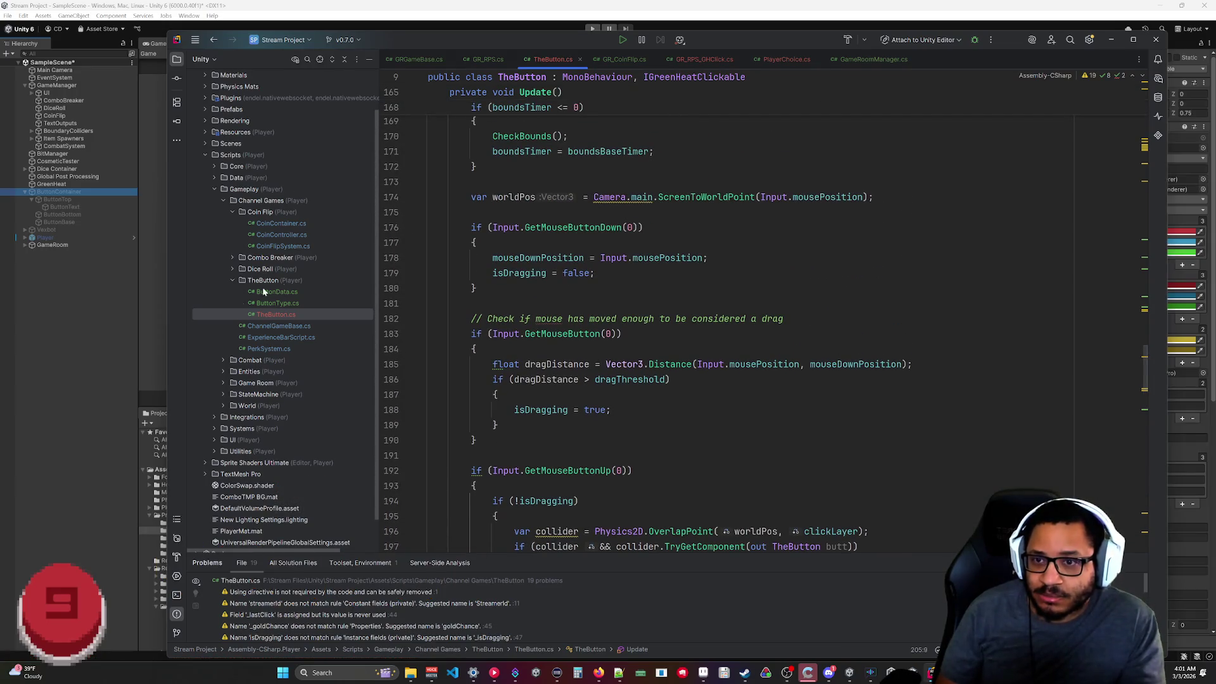
click(101, 296)
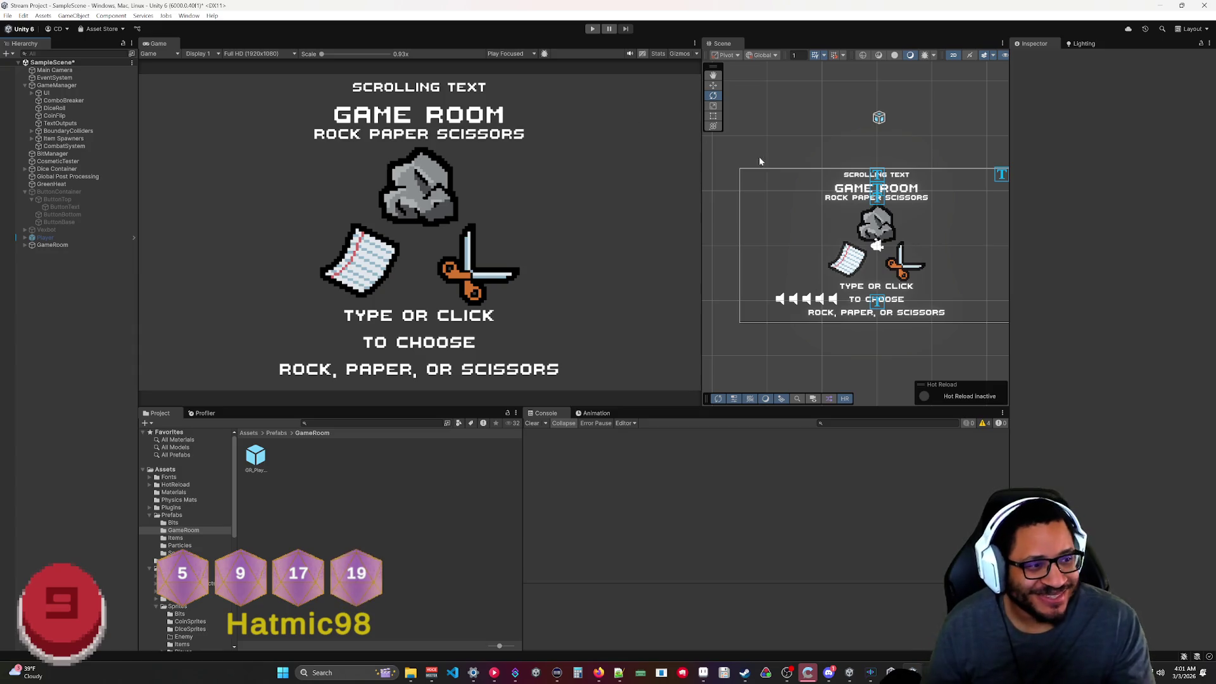
Run the game room scene briefly in play mode, then stop it.
key(ctrl+p)
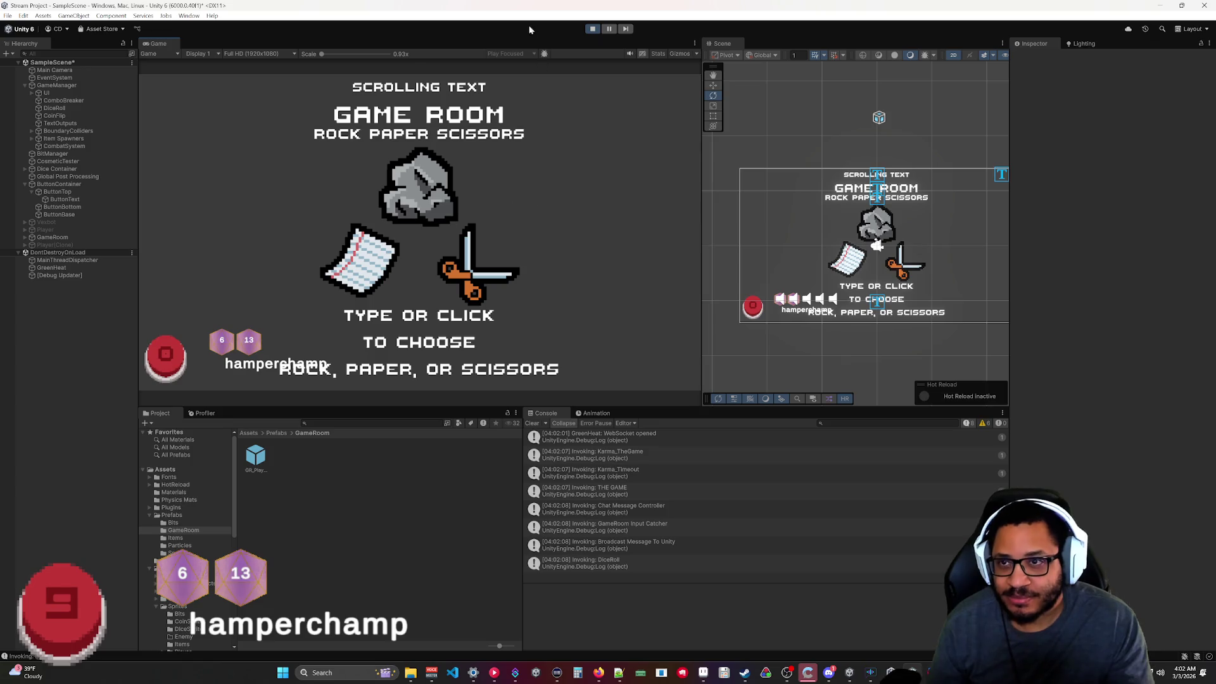
click(592, 29)
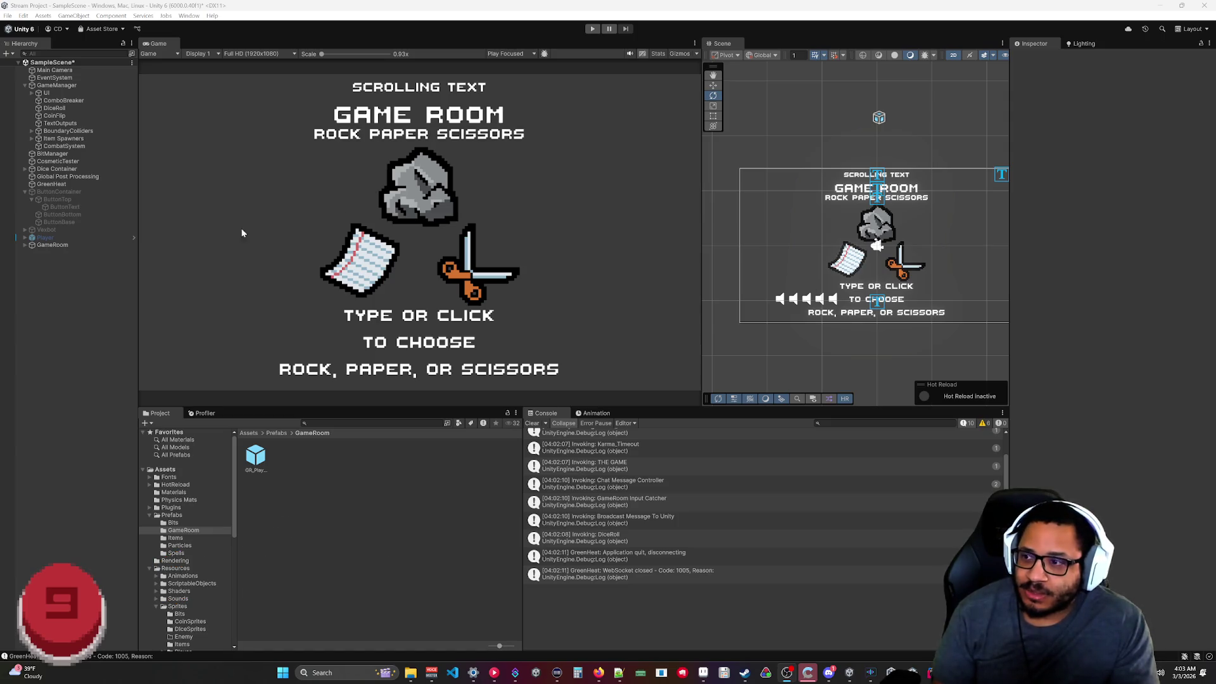
click(24, 191)
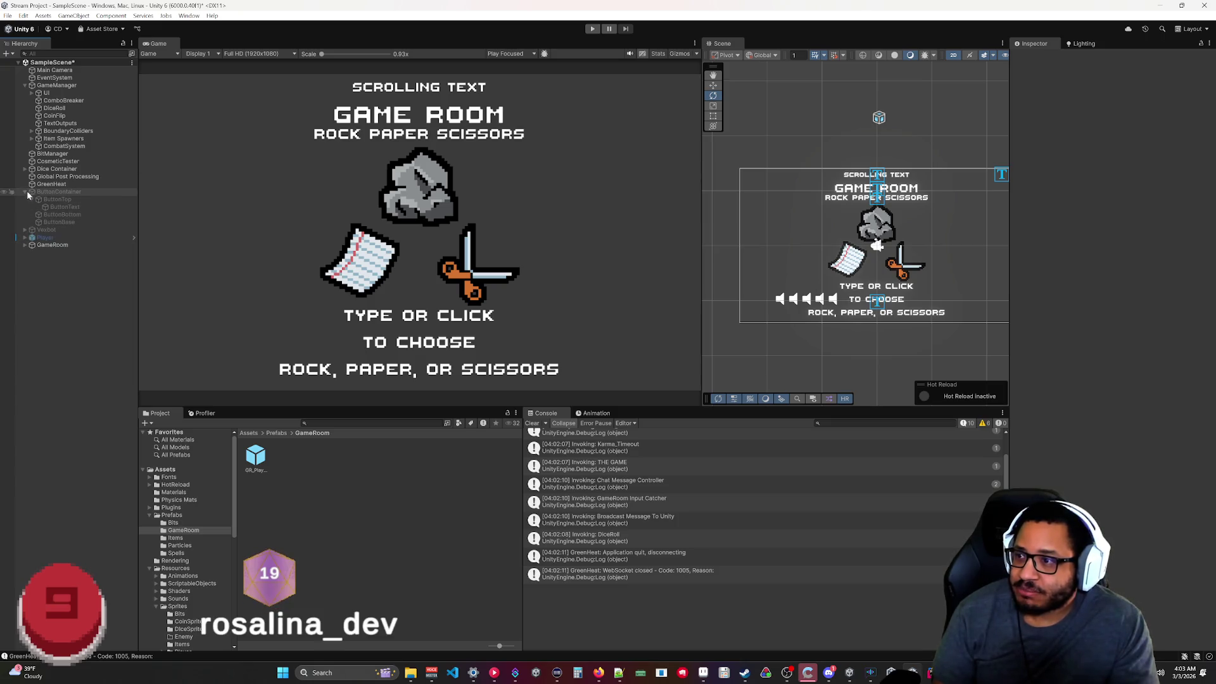
Deactivate the RPS object under GameRoom > Games, then select the Games parent.
click(25, 214)
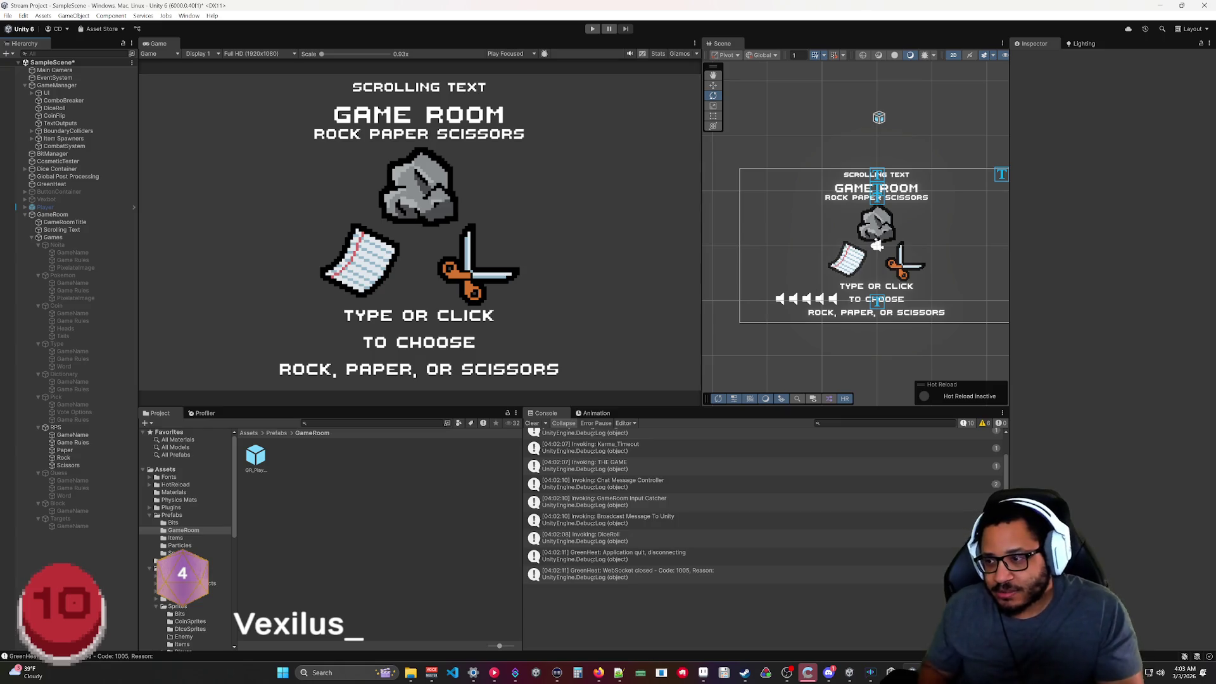
click(40, 428)
click(1034, 59)
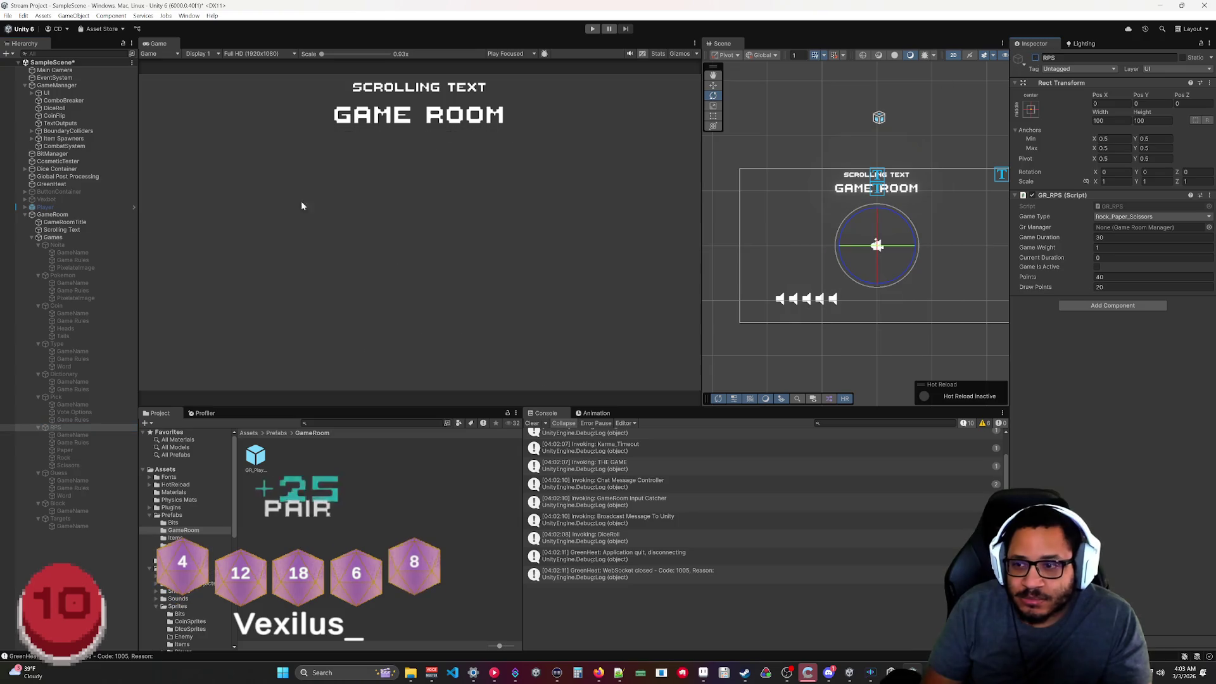
click(55, 238)
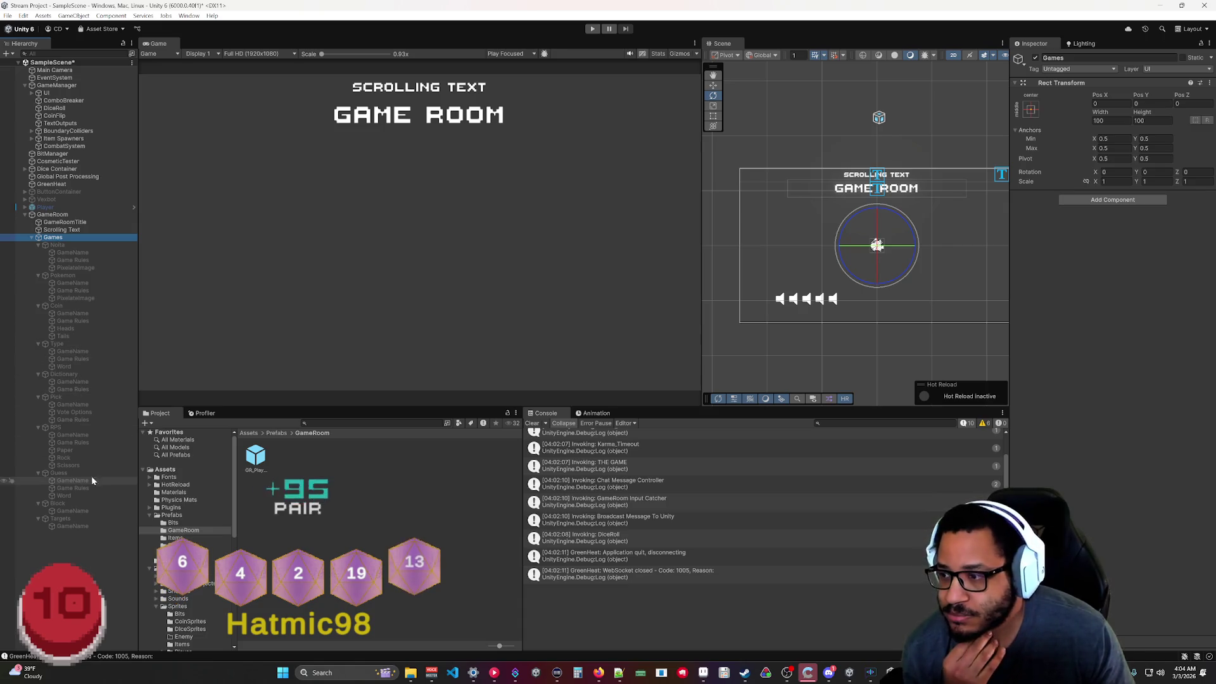
Select the Noita game object and review its Name That Noita script settings.
click(70, 245)
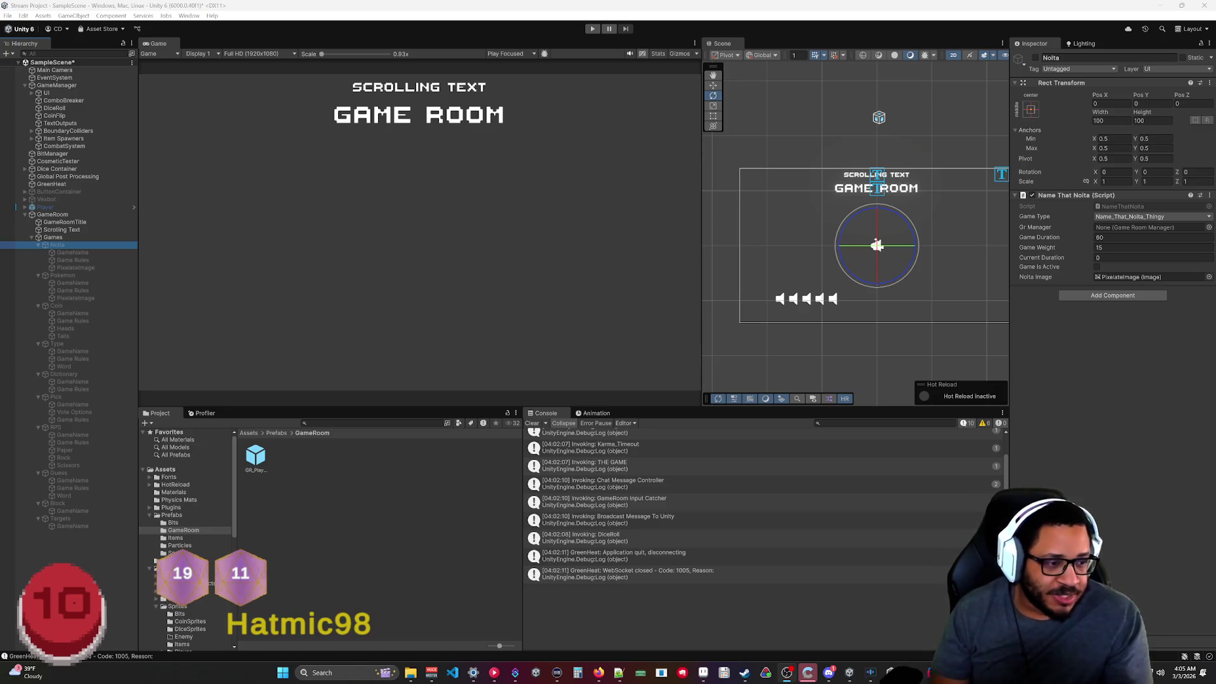
click(522, 247)
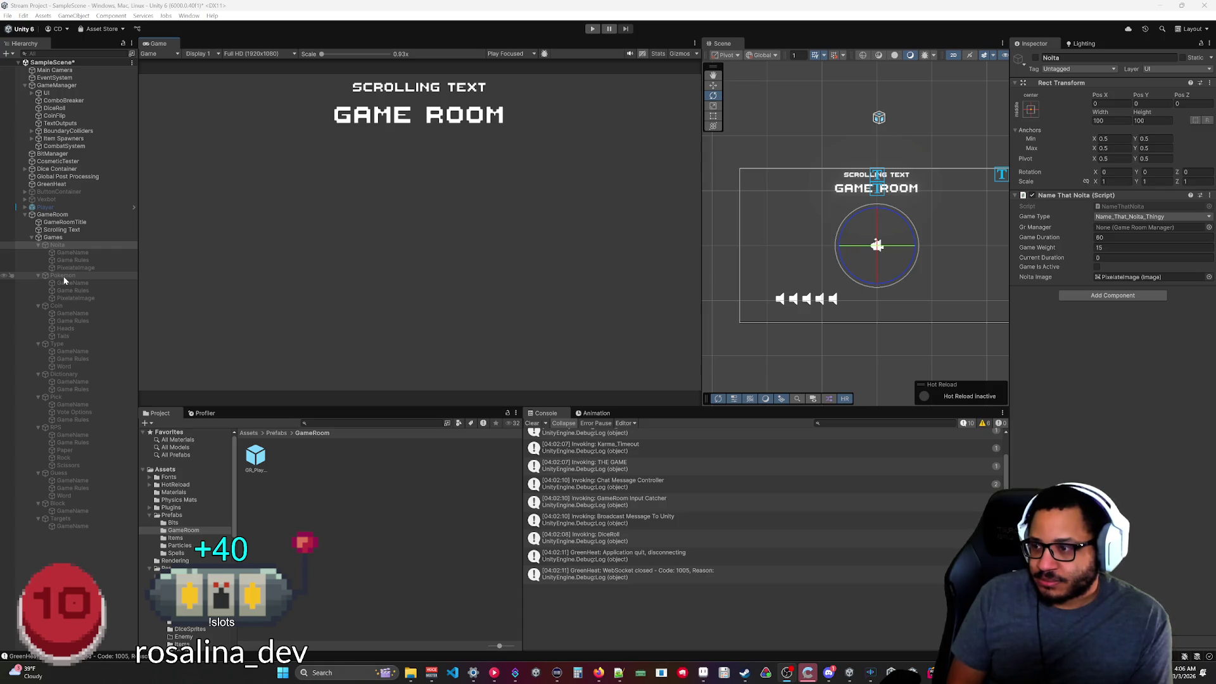
click(64, 245)
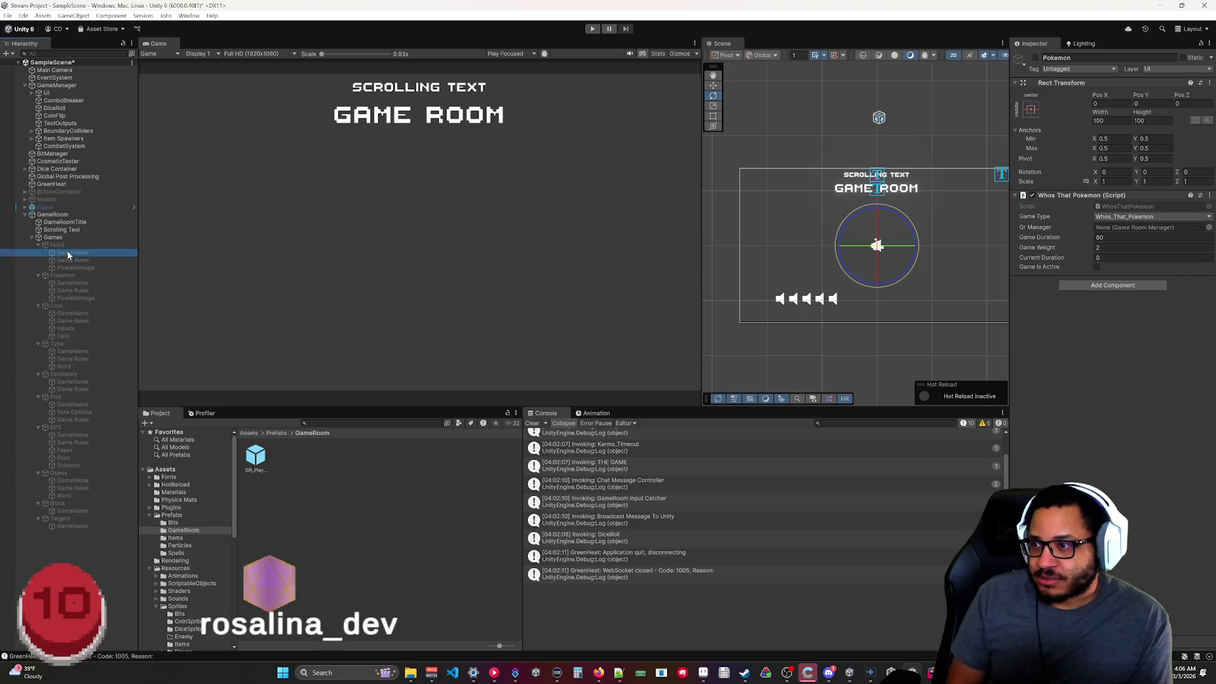
Select the Pokemon game object, then bring Streamer.bot's Pending Actions window forward.
click(65, 278)
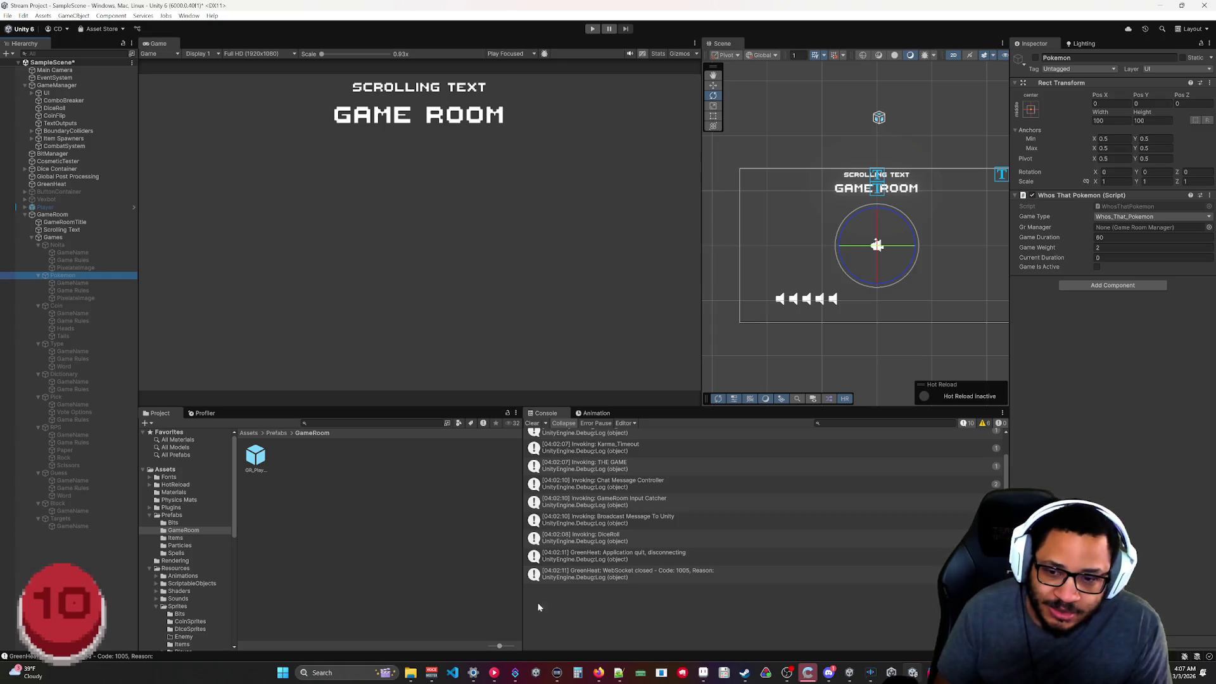
mouse_move(598, 672)
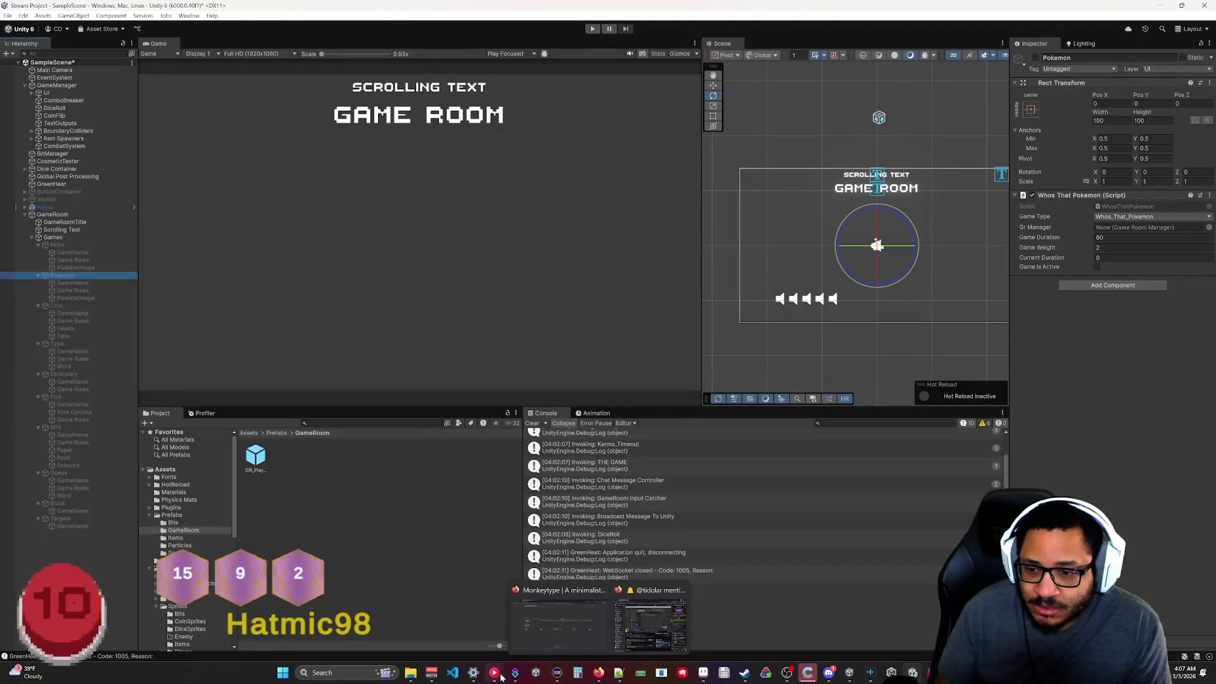
click(515, 674)
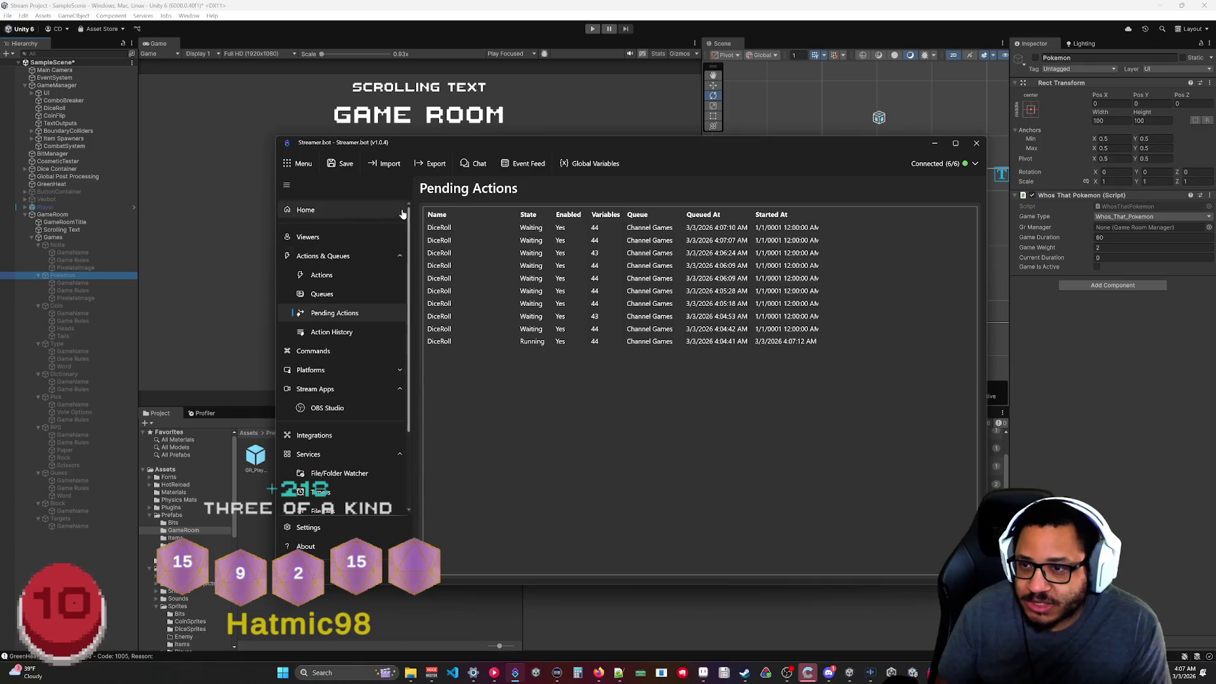
Open the Execute C# Code sub-action of GameRoom_Who's That Pokemon and scroll to GetSprite.
click(321, 274)
scroll(523, 418, down, 5)
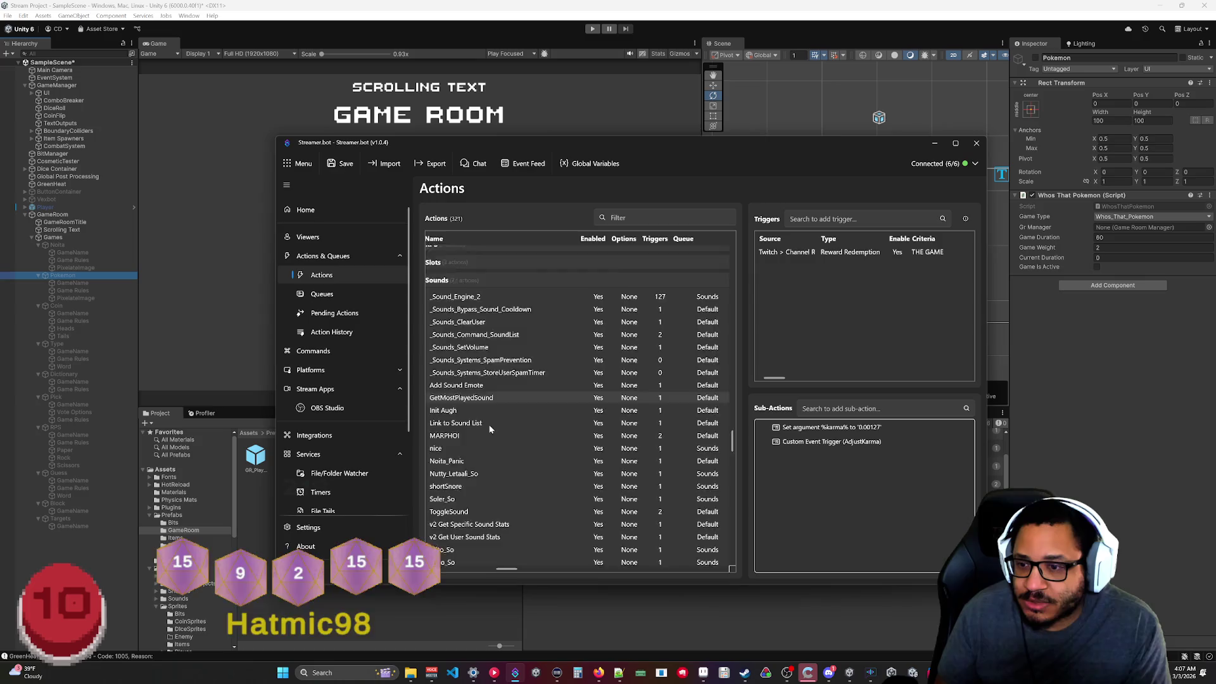
scroll(523, 417, down, 5)
scroll(520, 461, up, 10)
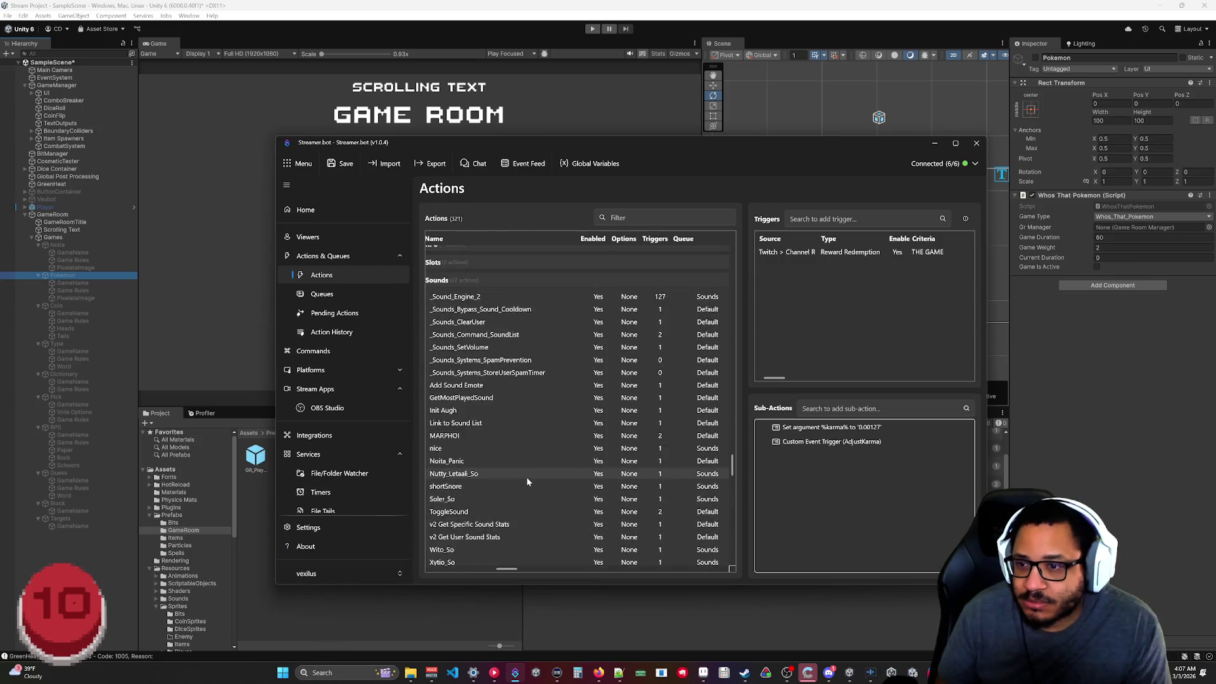
scroll(461, 420, up, 2)
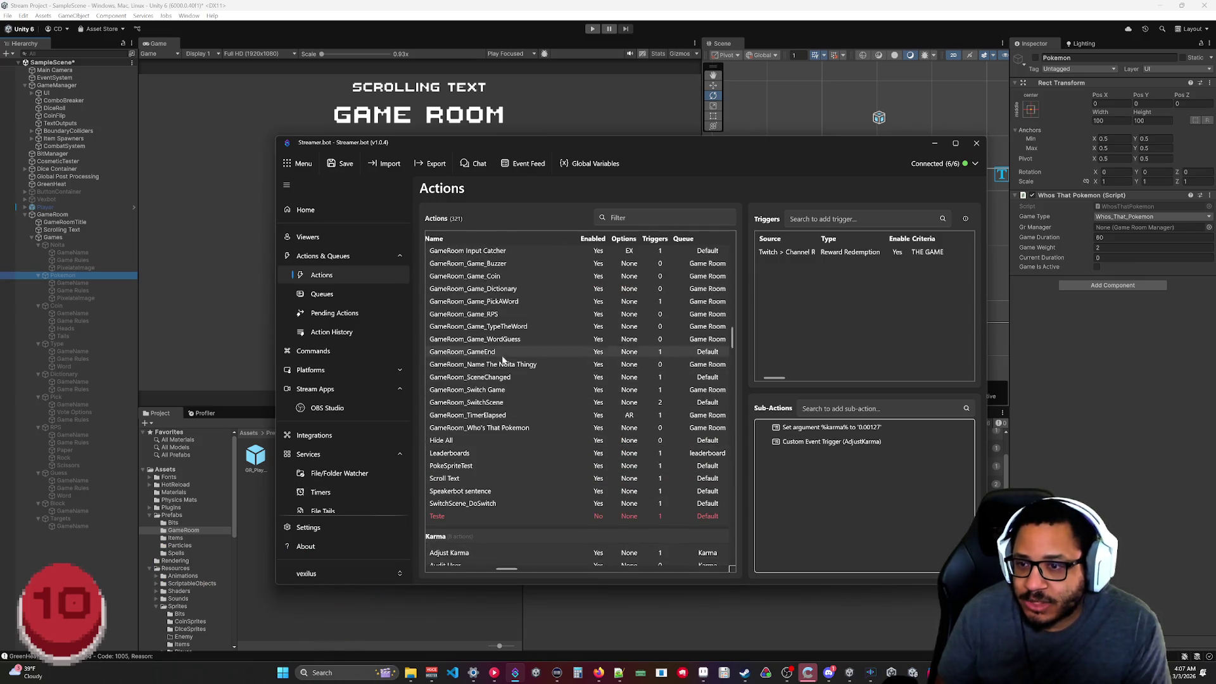
click(488, 427)
double_click(817, 441)
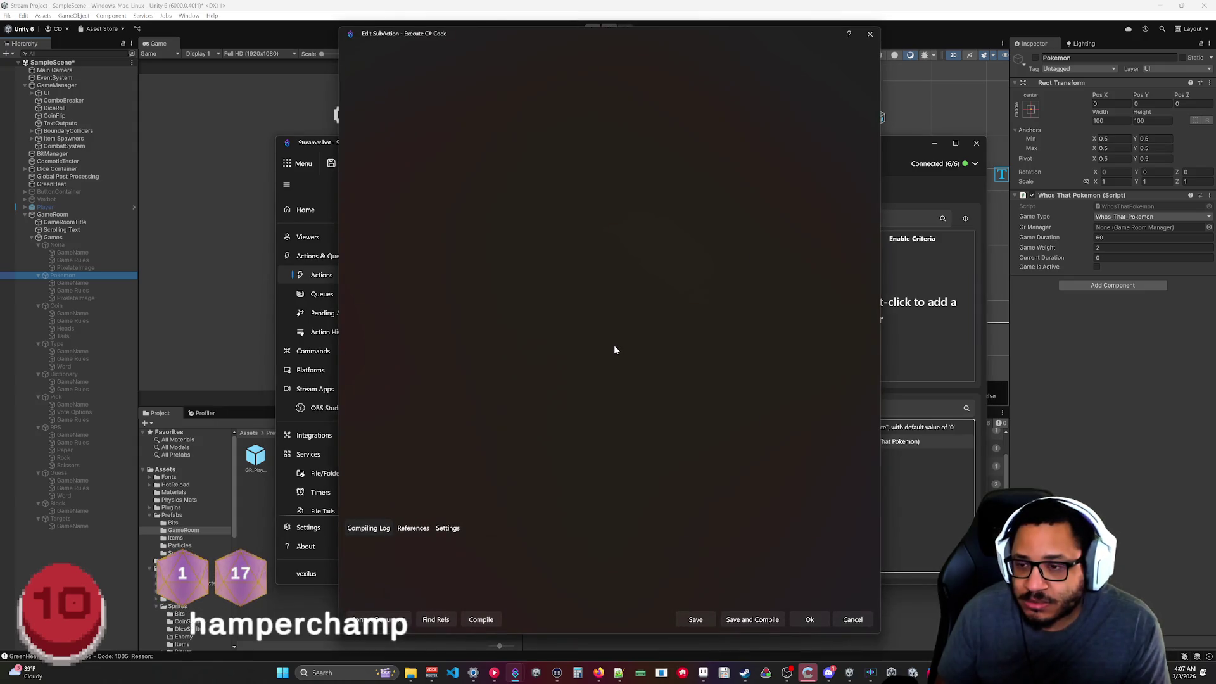
scroll(595, 279, down, 20)
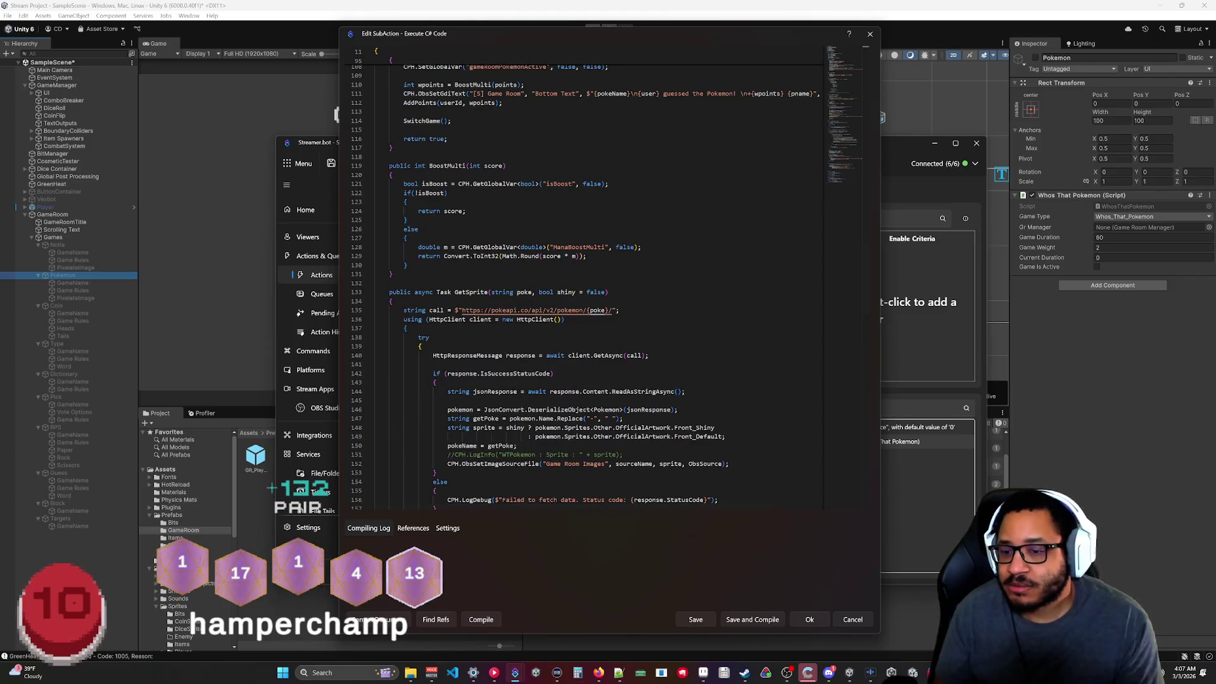
mouse_move(599, 676)
click(557, 624)
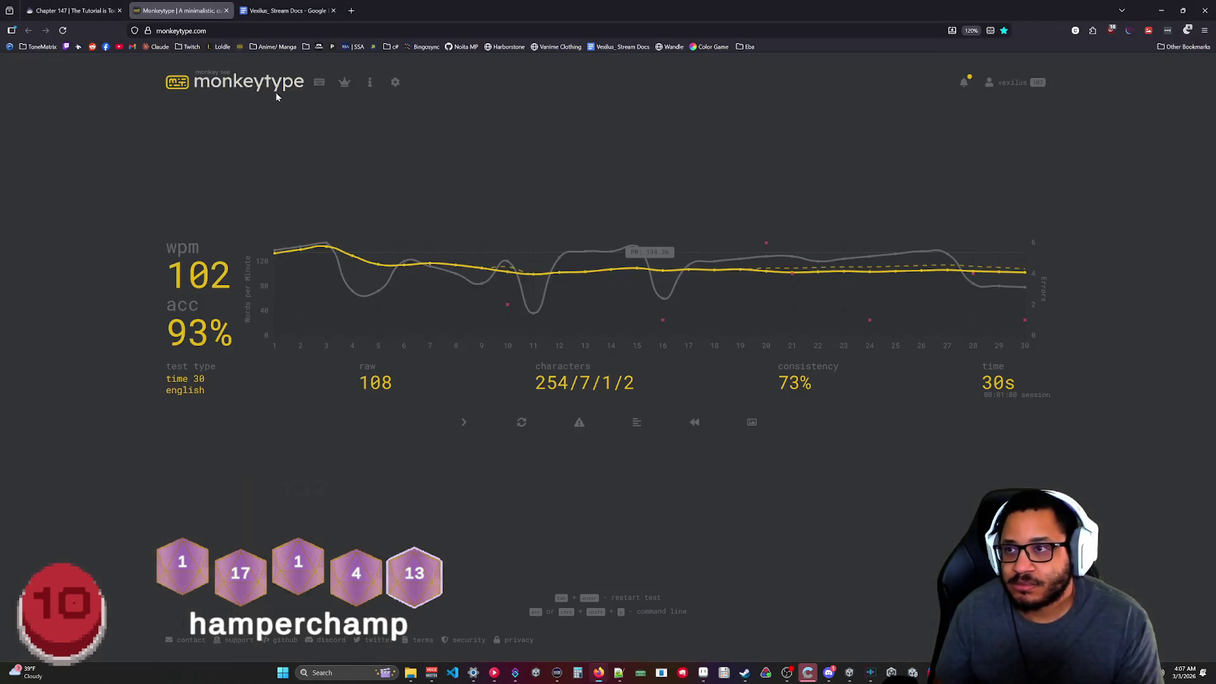
Open pokeapi.co in a new tab, enable dark mode and dismiss the GraphQL banner.
click(355, 10)
text(po)
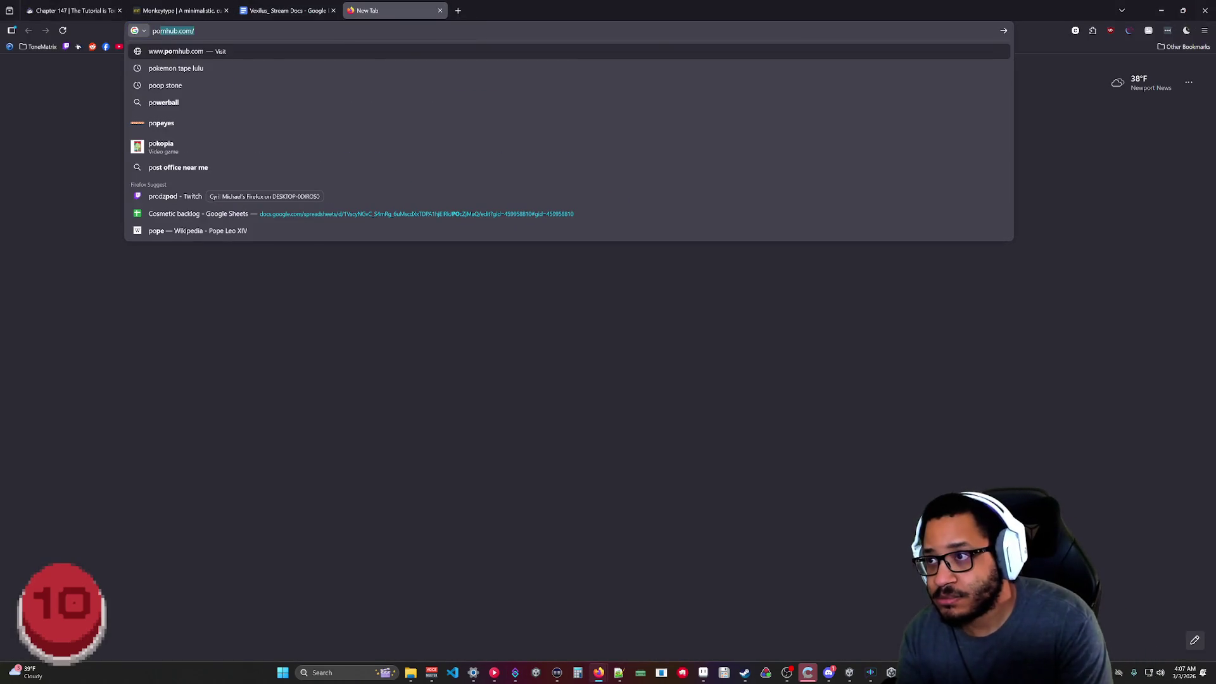
text(keapi)
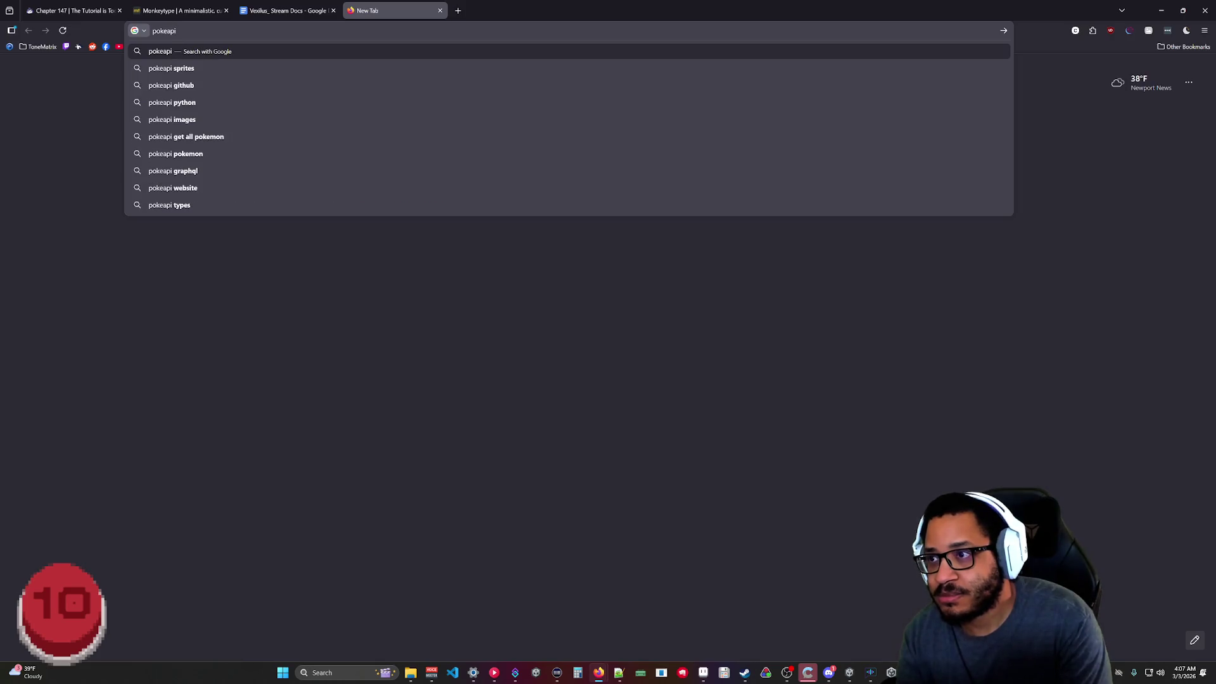
key(Return)
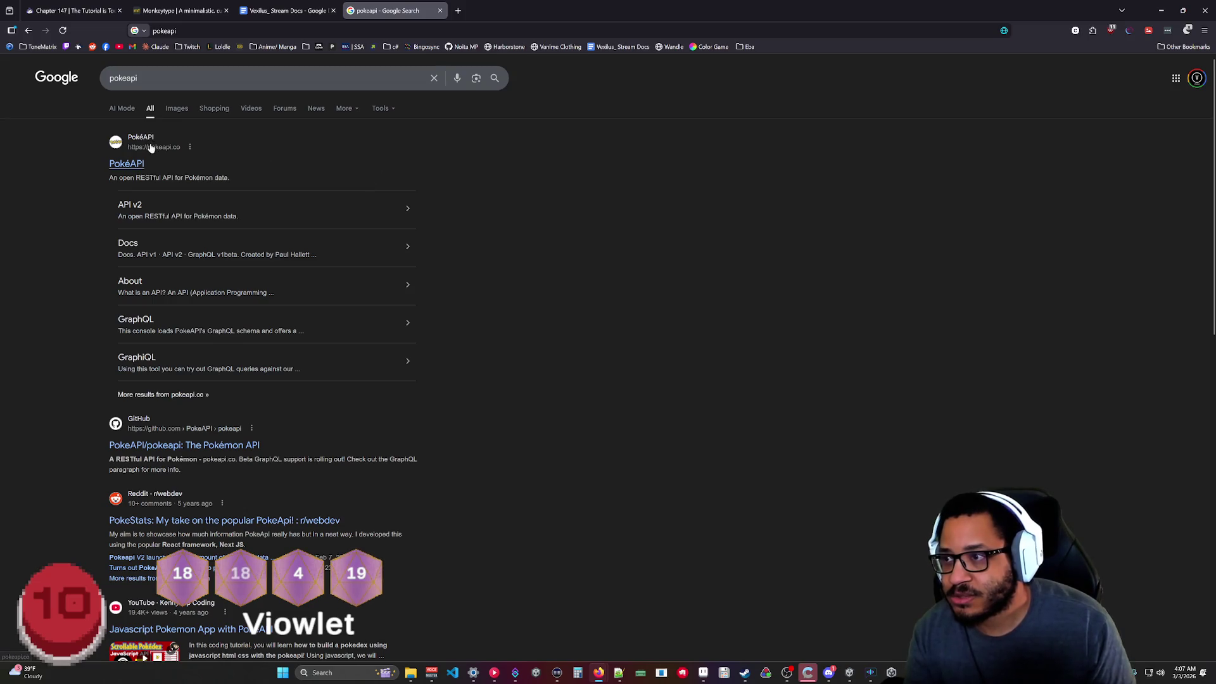
click(141, 164)
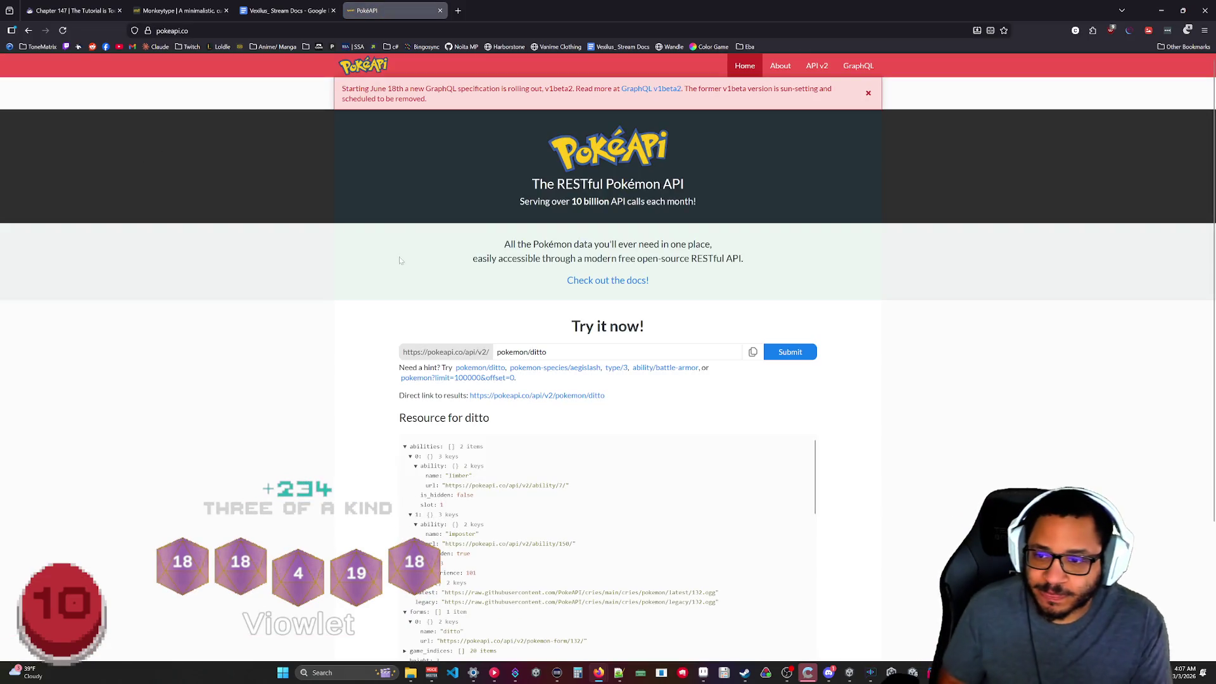
scroll(401, 314, down, 3)
click(1186, 31)
click(1140, 53)
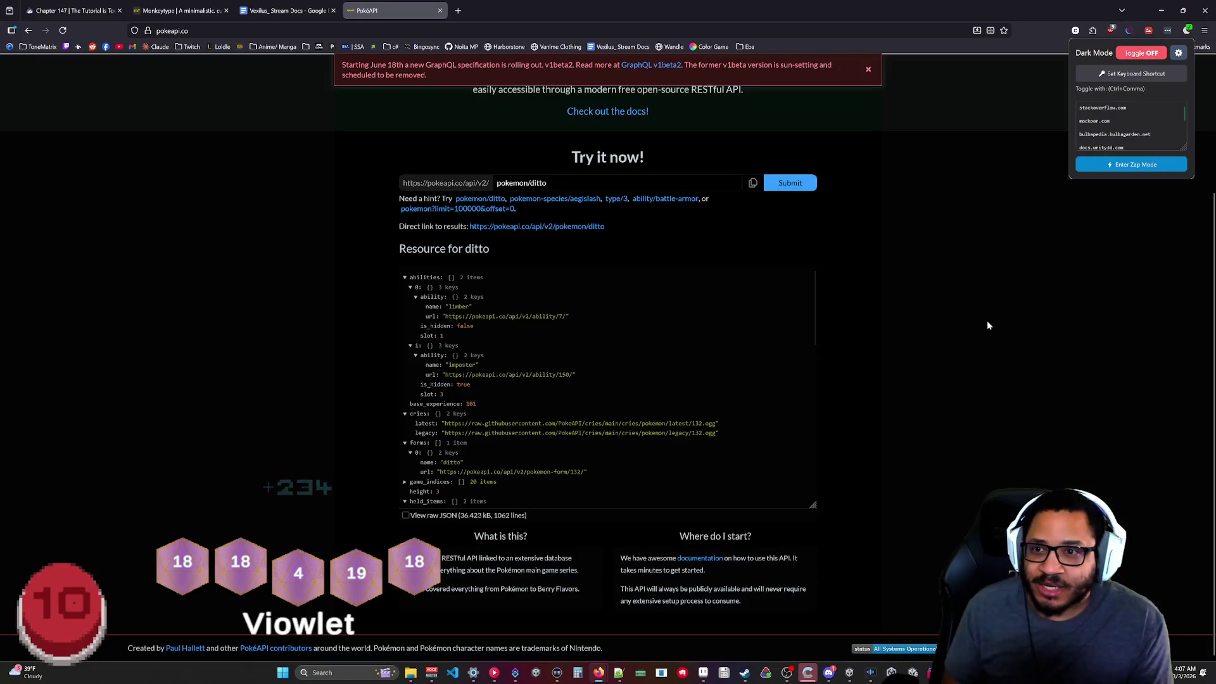
scroll(890, 269, up, 3)
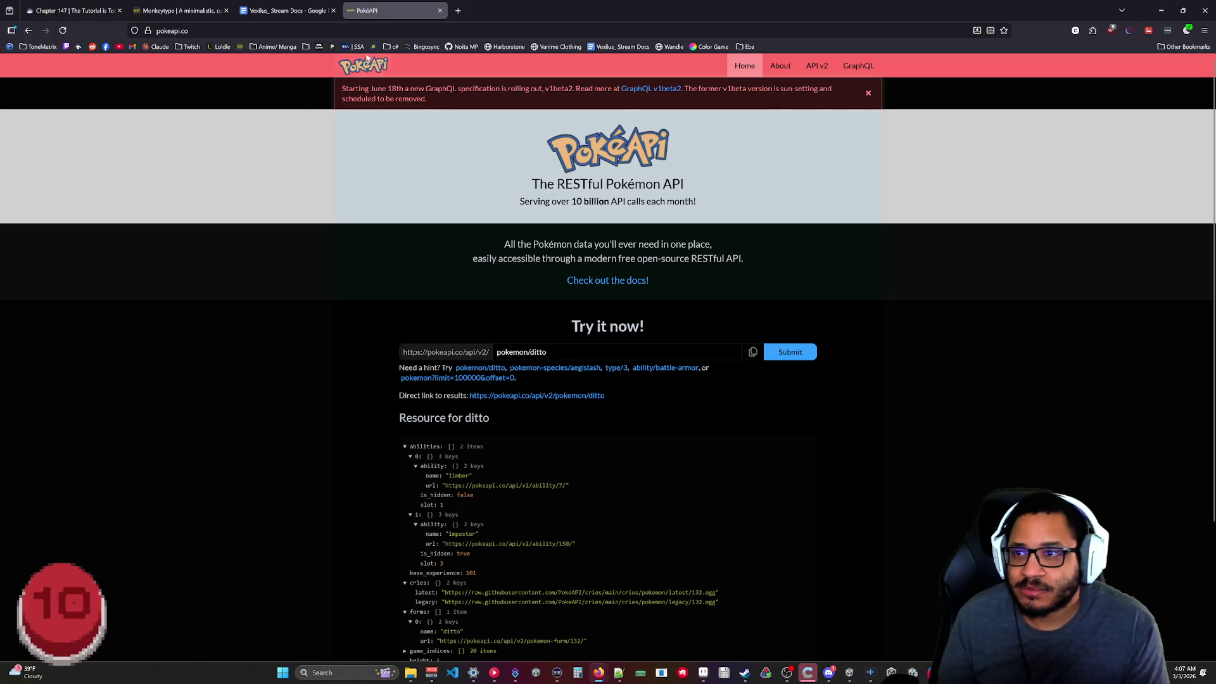
click(868, 95)
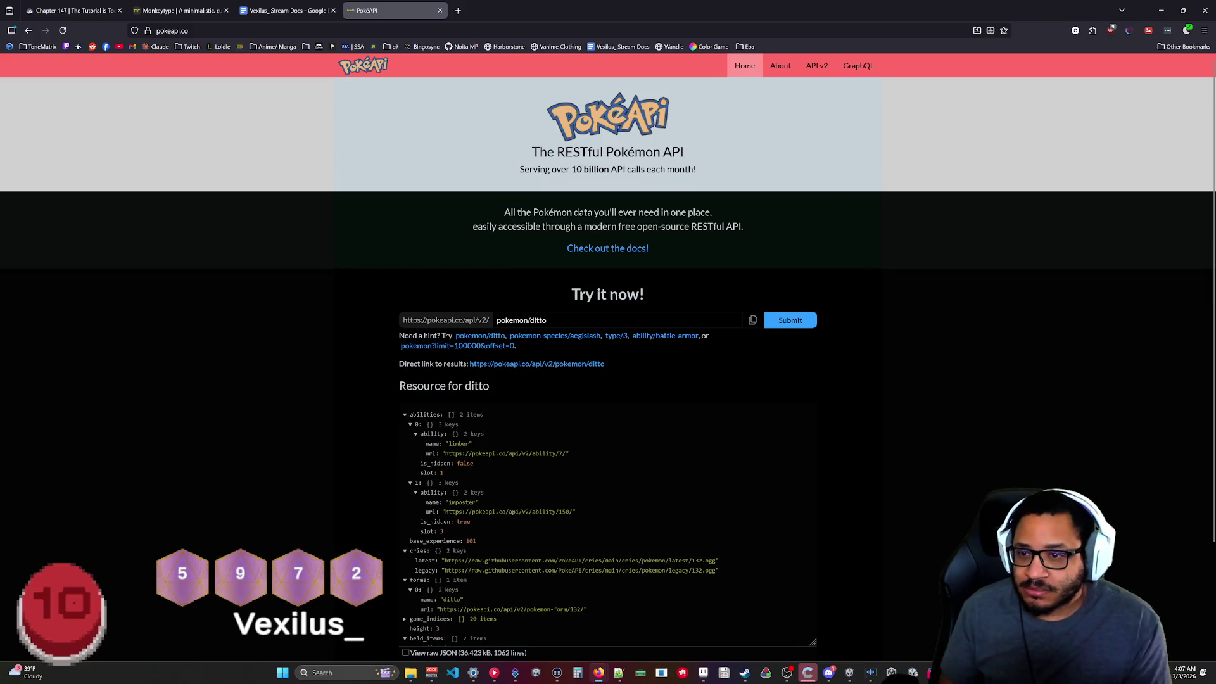
Collapse ditto's abilities, cries, forms, held_items, moves, past_abilities and past_stats JSON entries.
scroll(804, 296, down, 2)
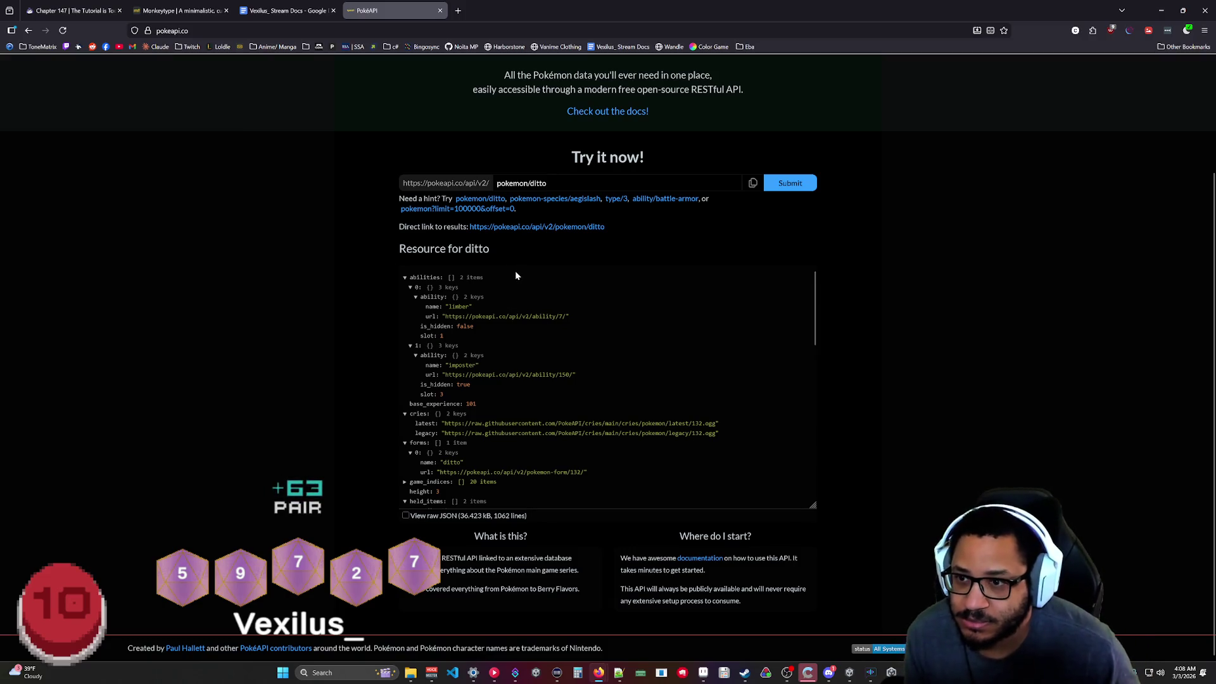
click(400, 278)
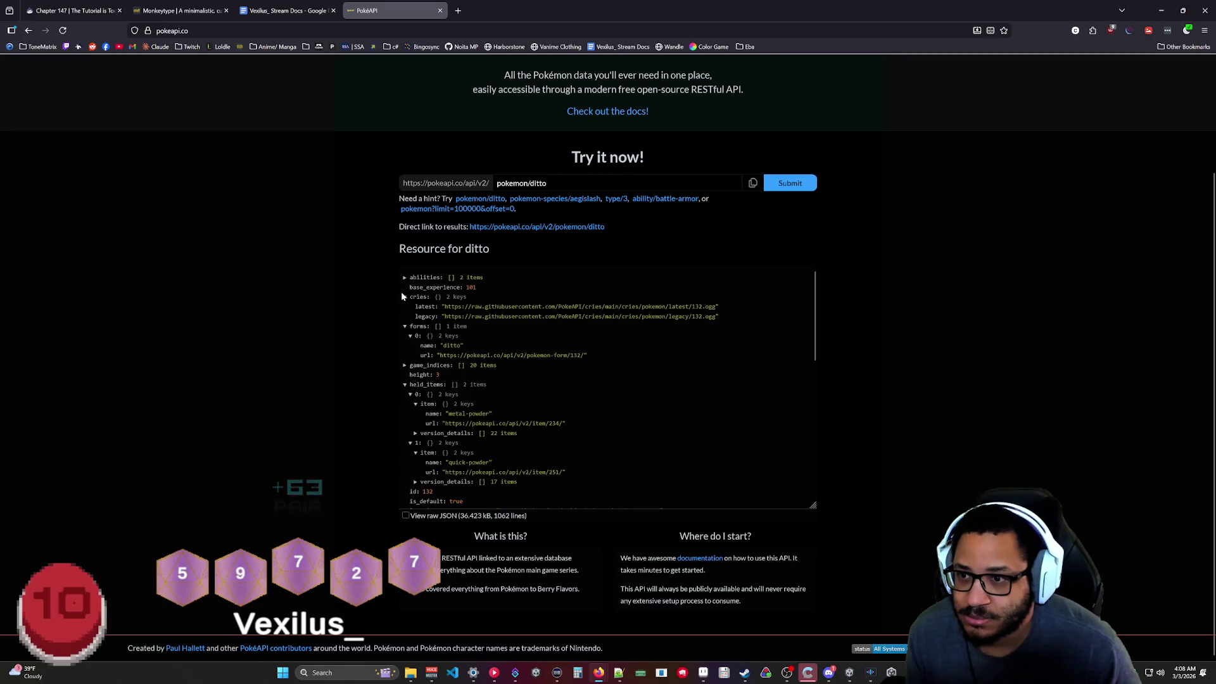
click(404, 298)
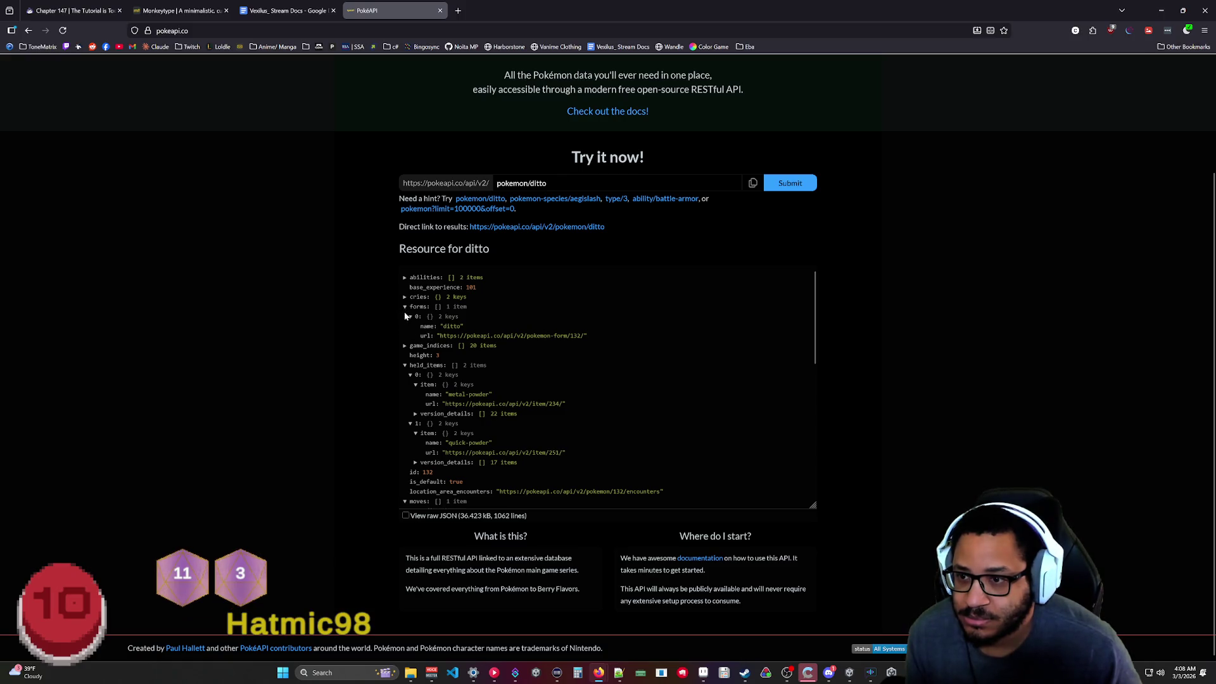
click(404, 307)
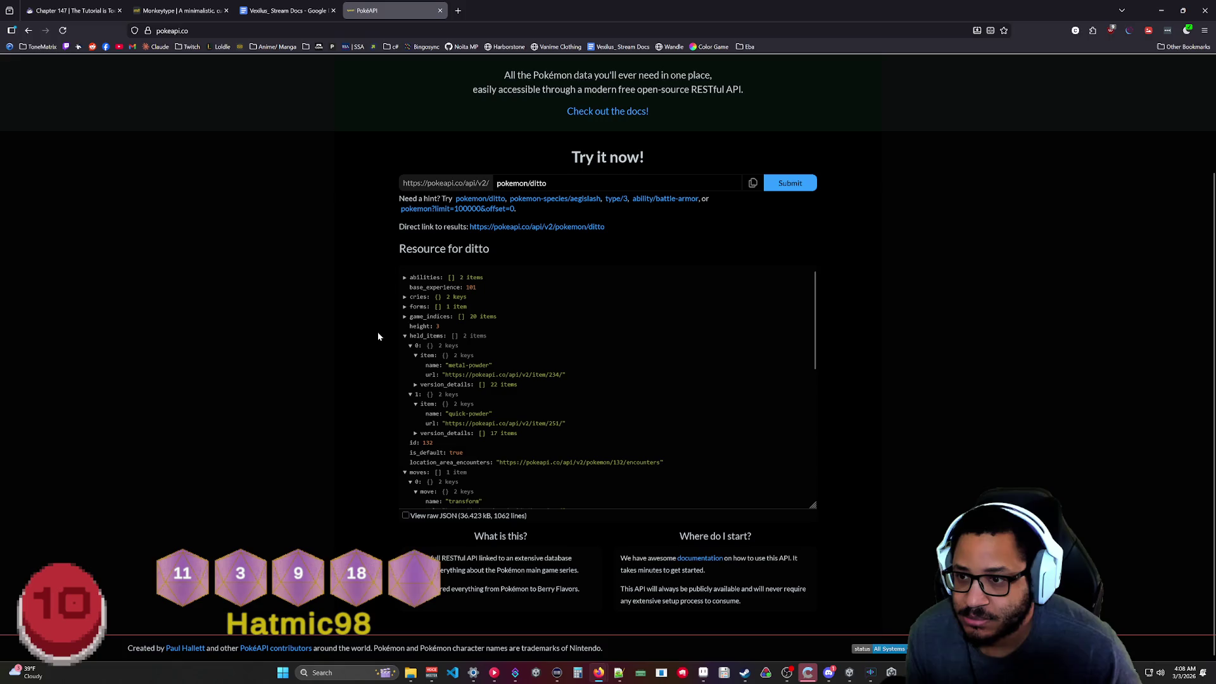
click(404, 335)
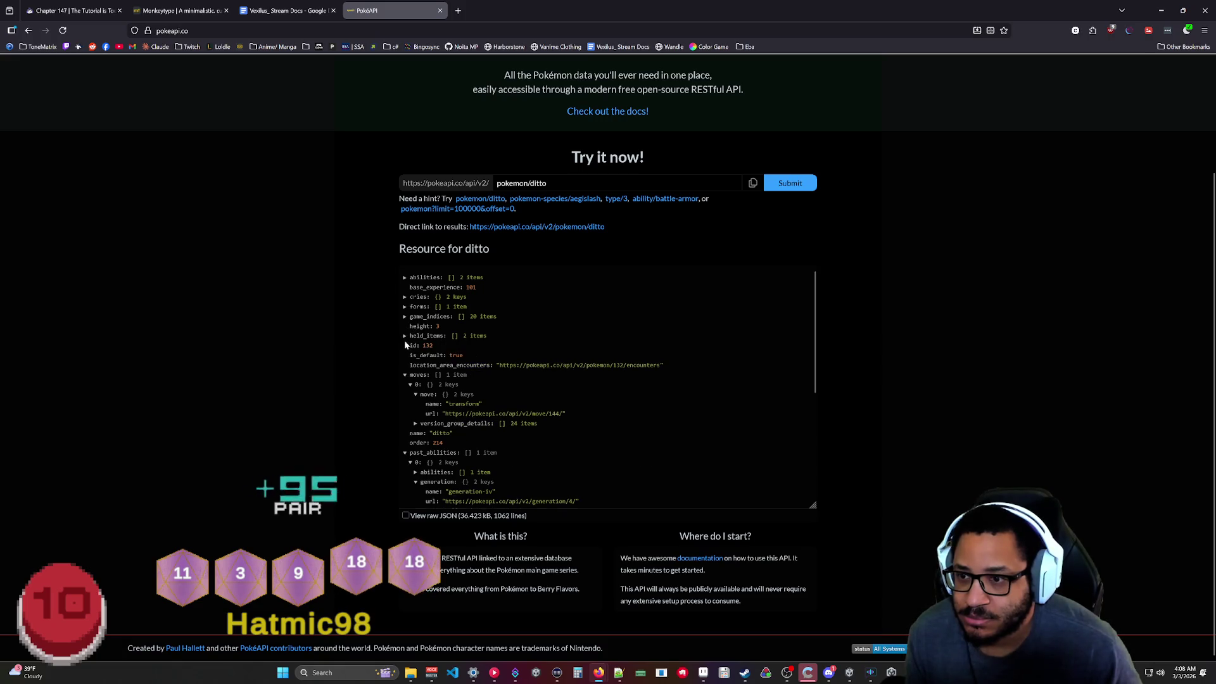
click(405, 375)
click(406, 404)
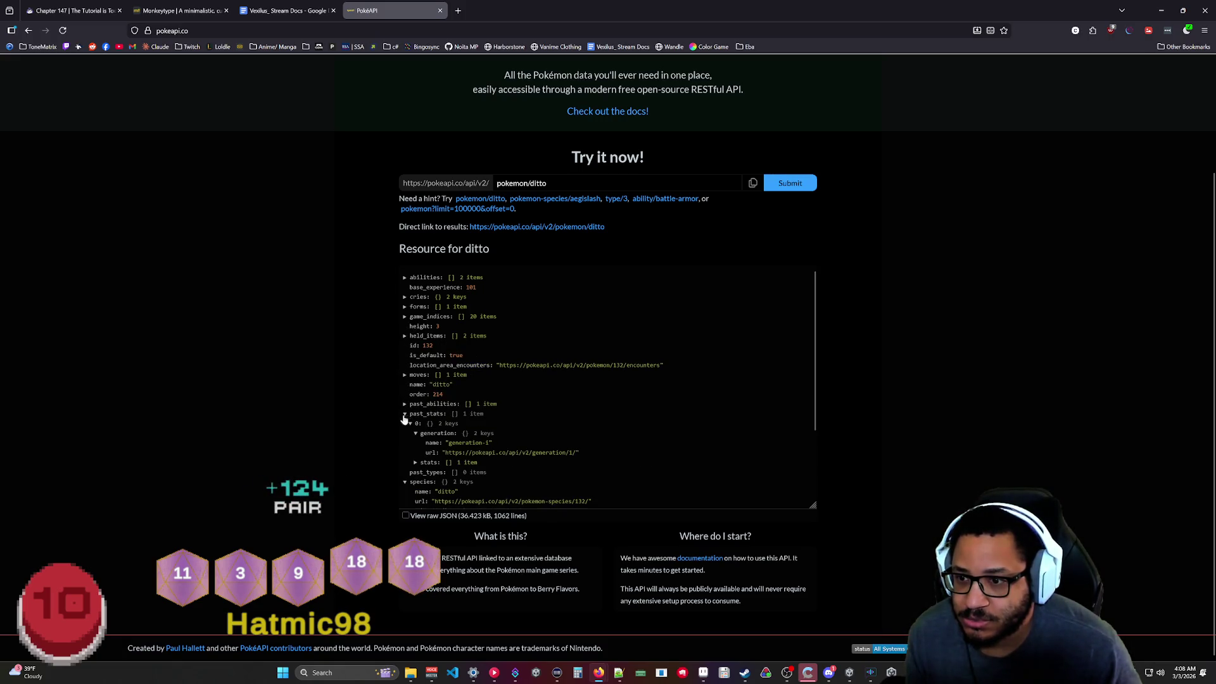
click(405, 414)
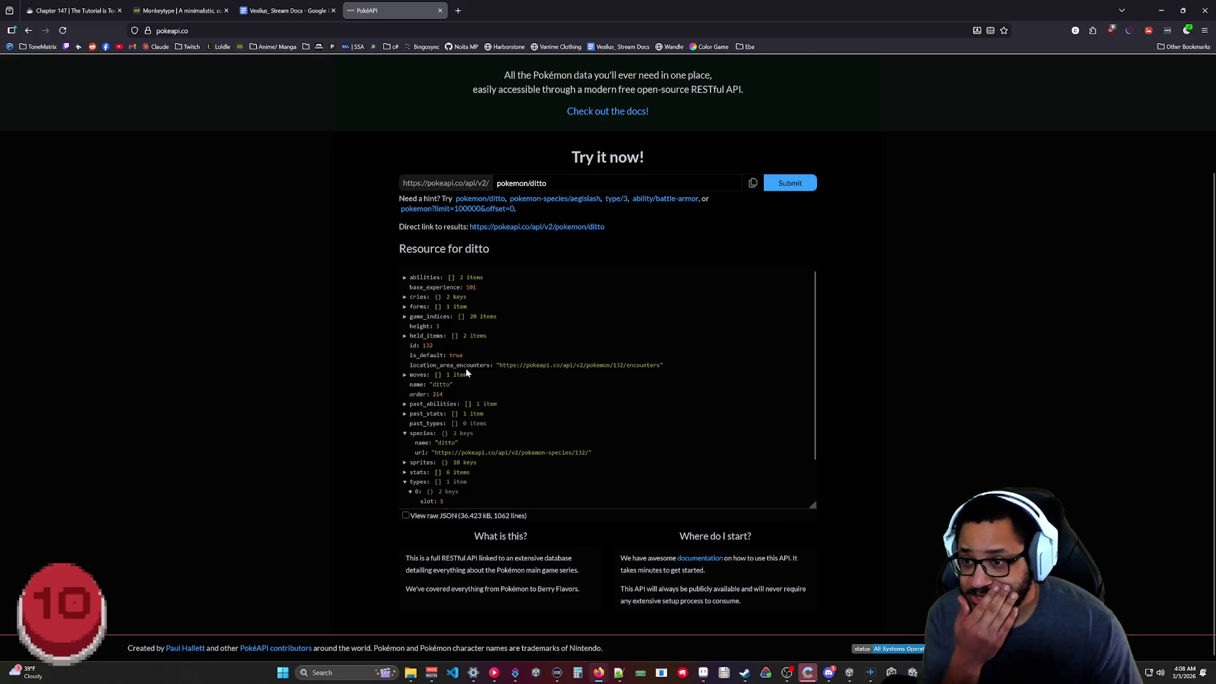
scroll(437, 333, down, 1)
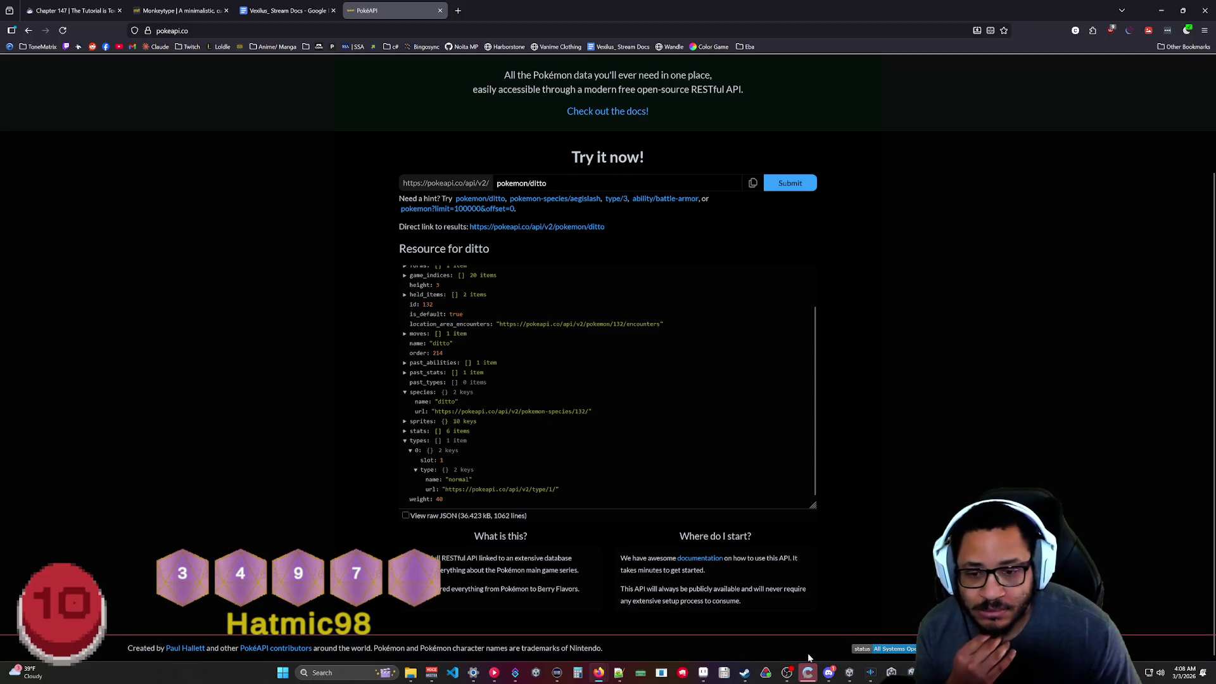
click(514, 672)
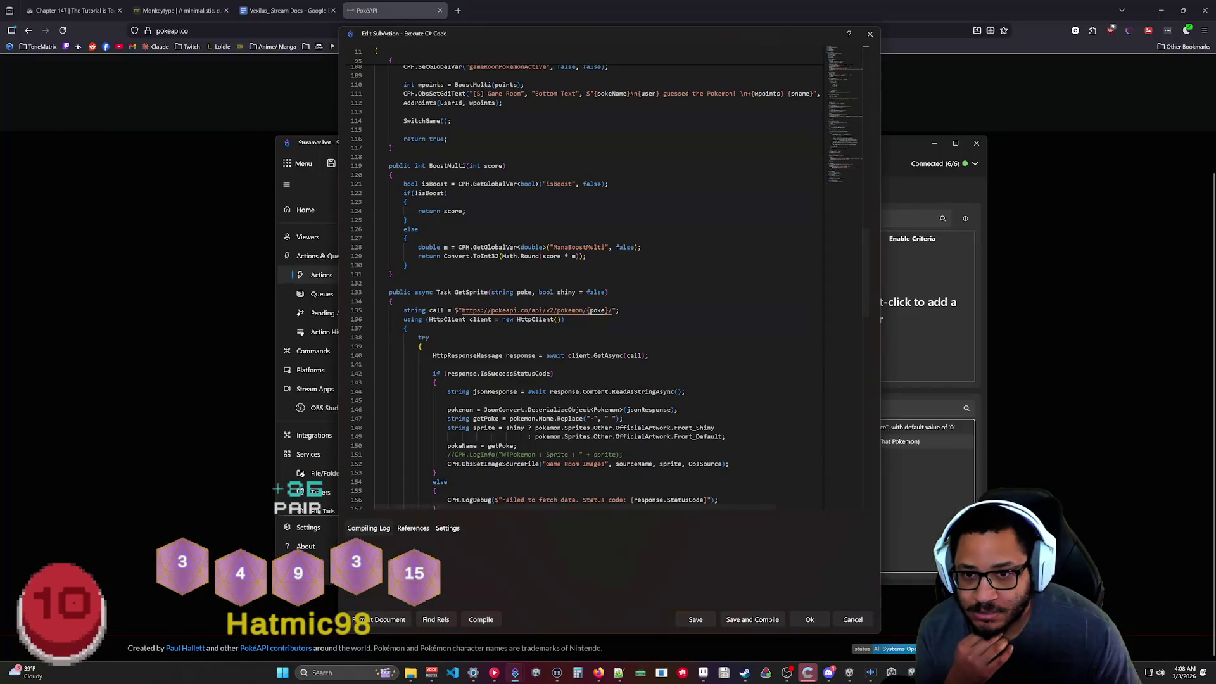
scroll(589, 278, down, 3)
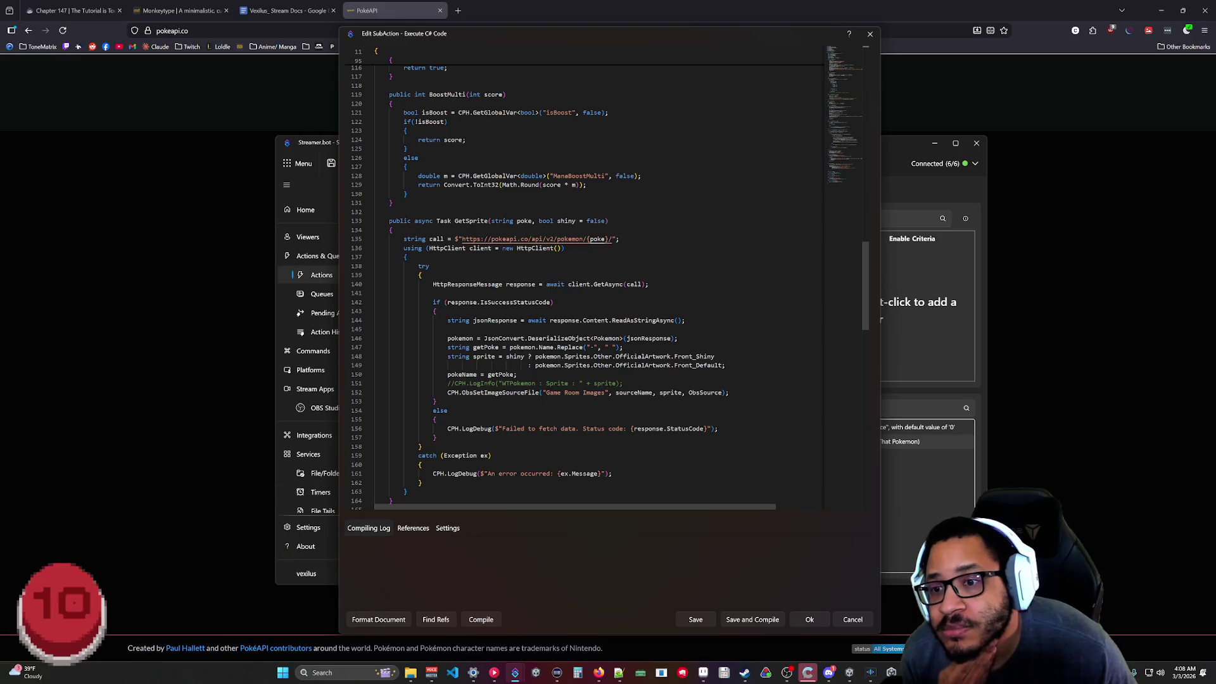
scroll(582, 279, down, 20)
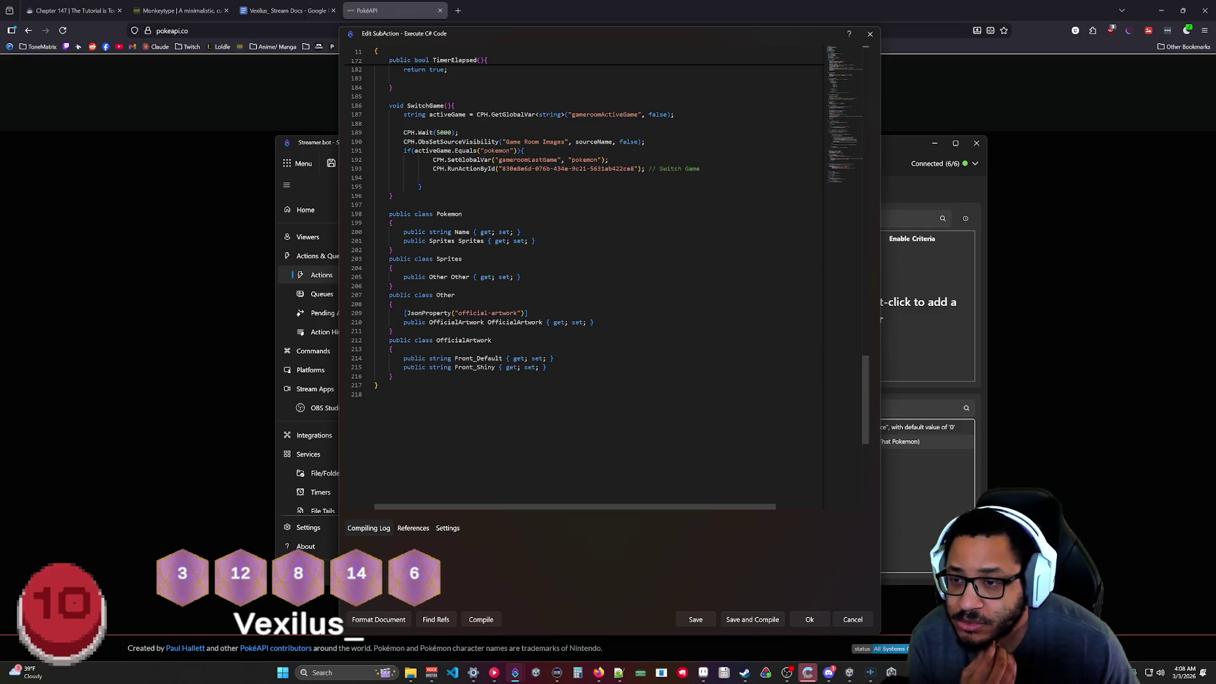
click(255, 275)
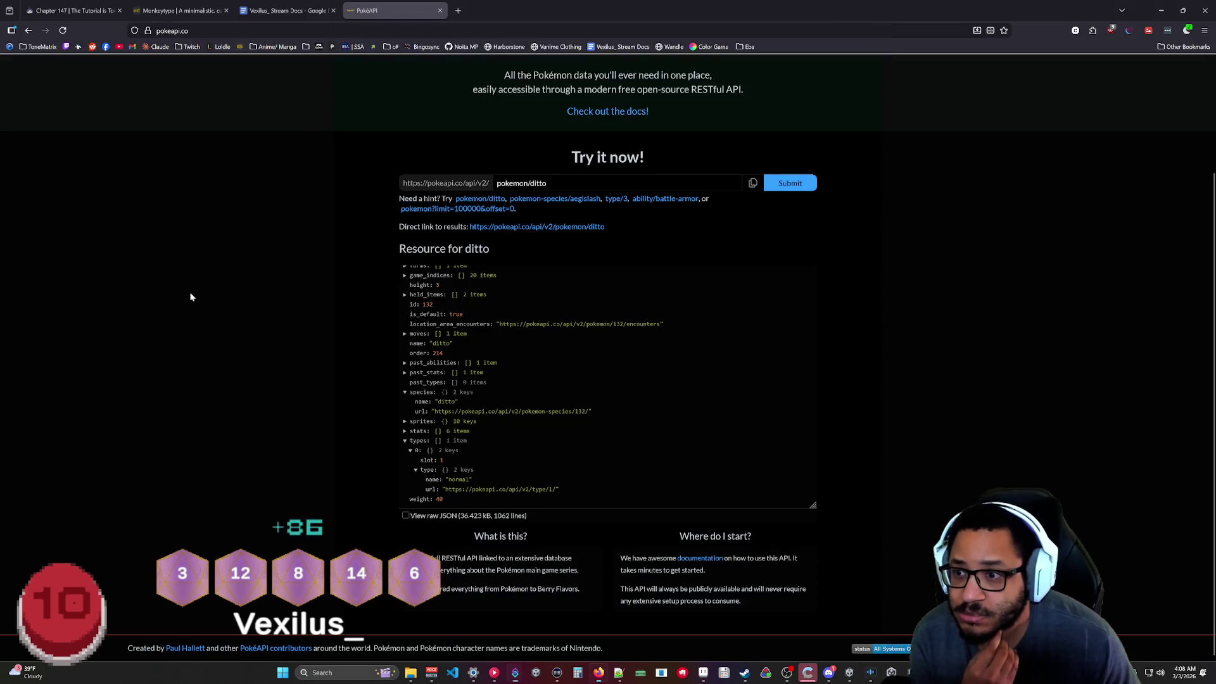
Fold ditto's types entry in the JSON viewer so only species stays expanded.
scroll(506, 331, up, 5)
scroll(545, 431, down, 1)
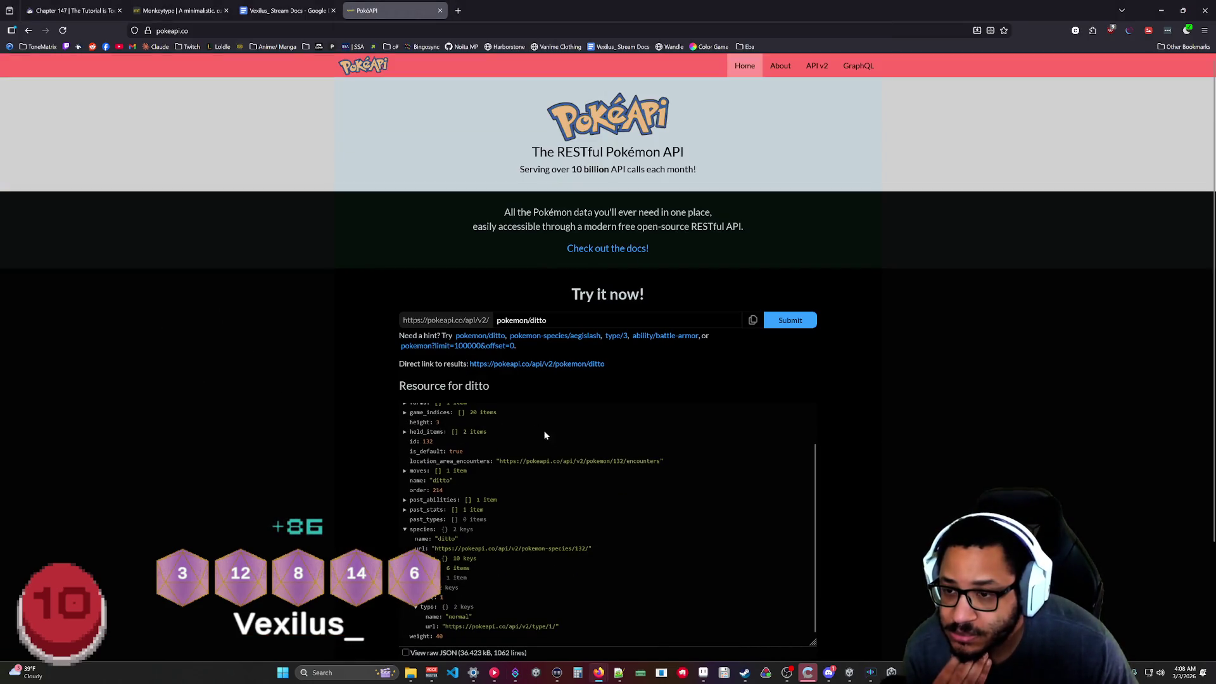
scroll(570, 412, down, 2)
scroll(572, 393, up, 1)
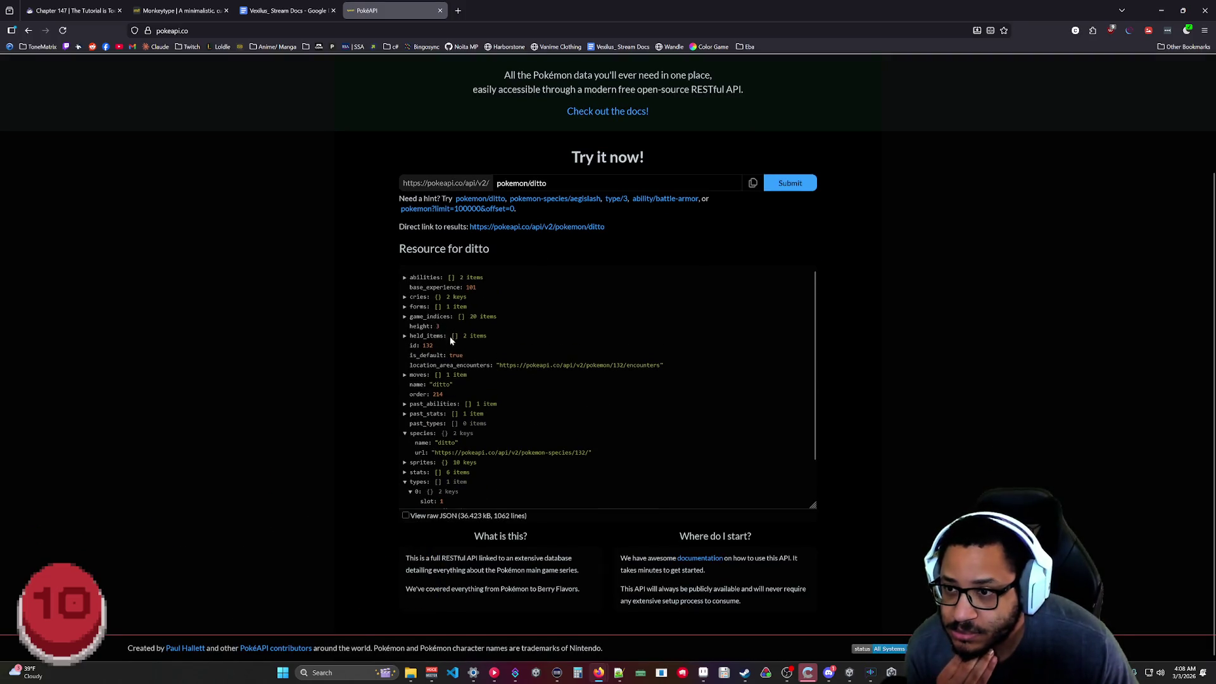
scroll(447, 447, down, 1)
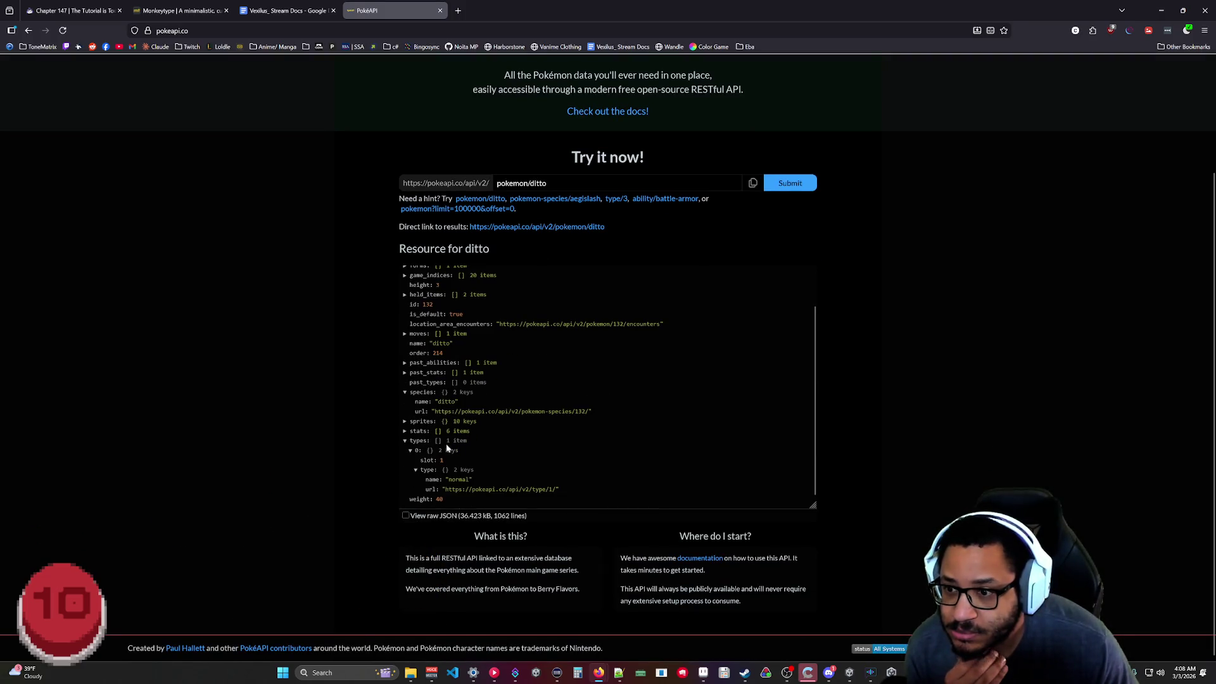
click(405, 441)
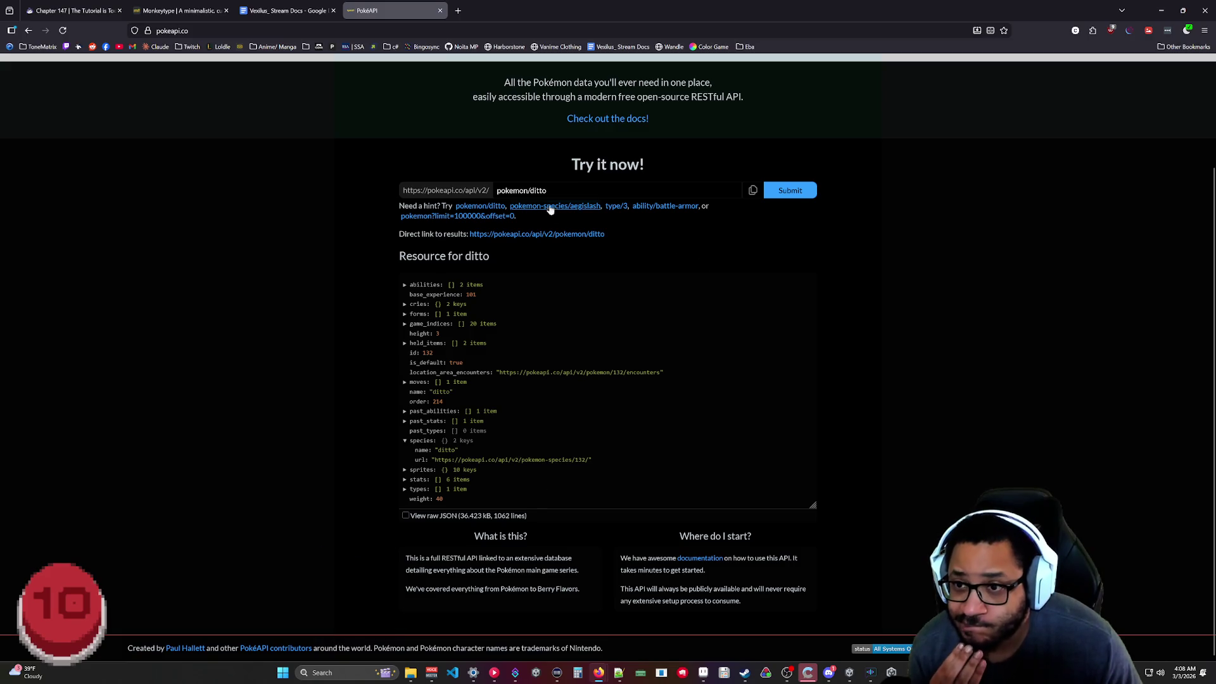
double_click(538, 190)
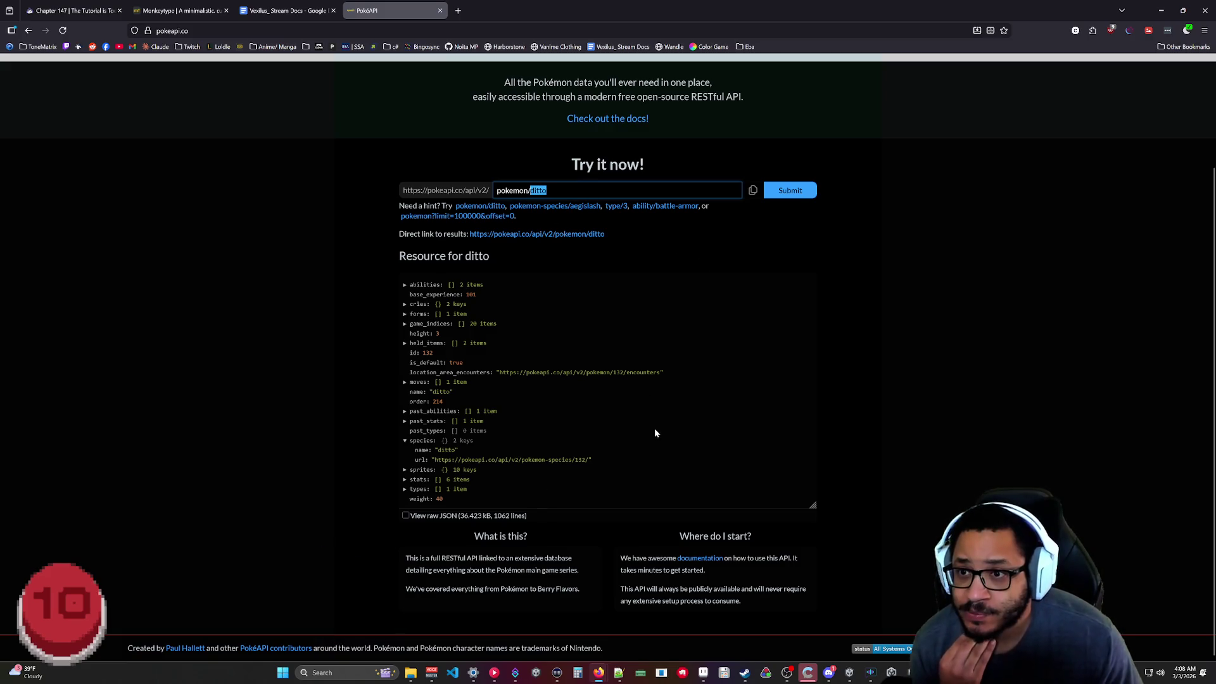
Fetch the pokemon/lugia resource from PokeAPI.
text(lugia)
key(Return)
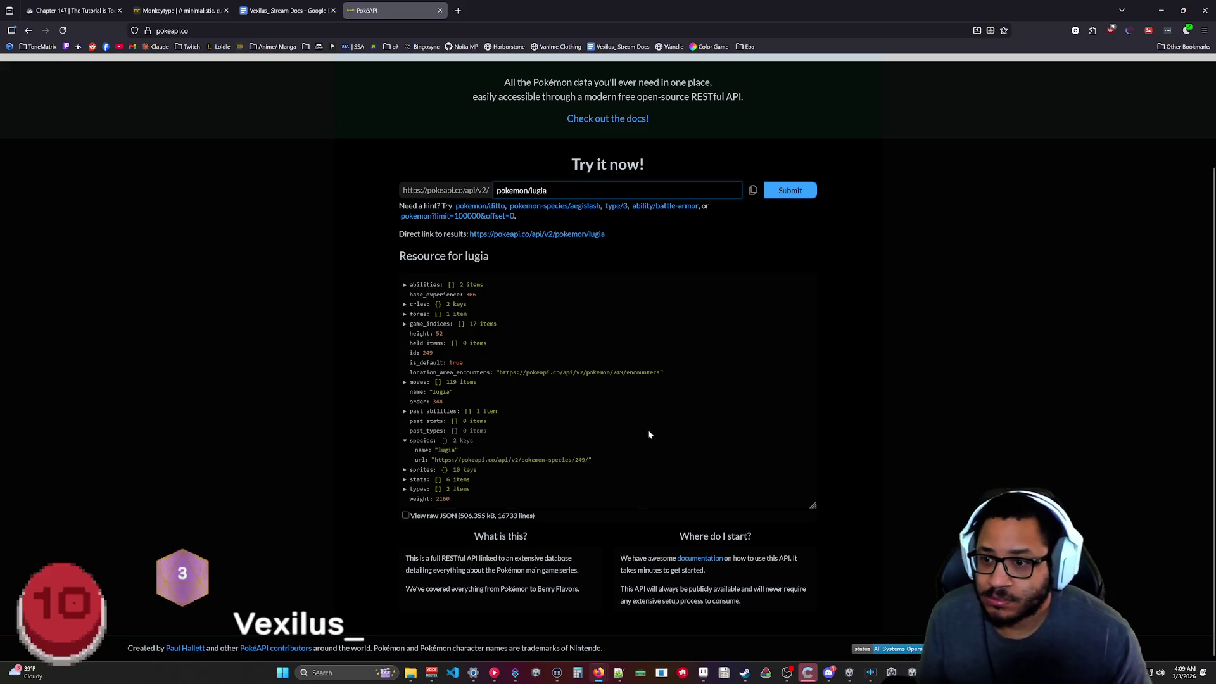
scroll(588, 400, up, 2)
scroll(541, 408, down, 2)
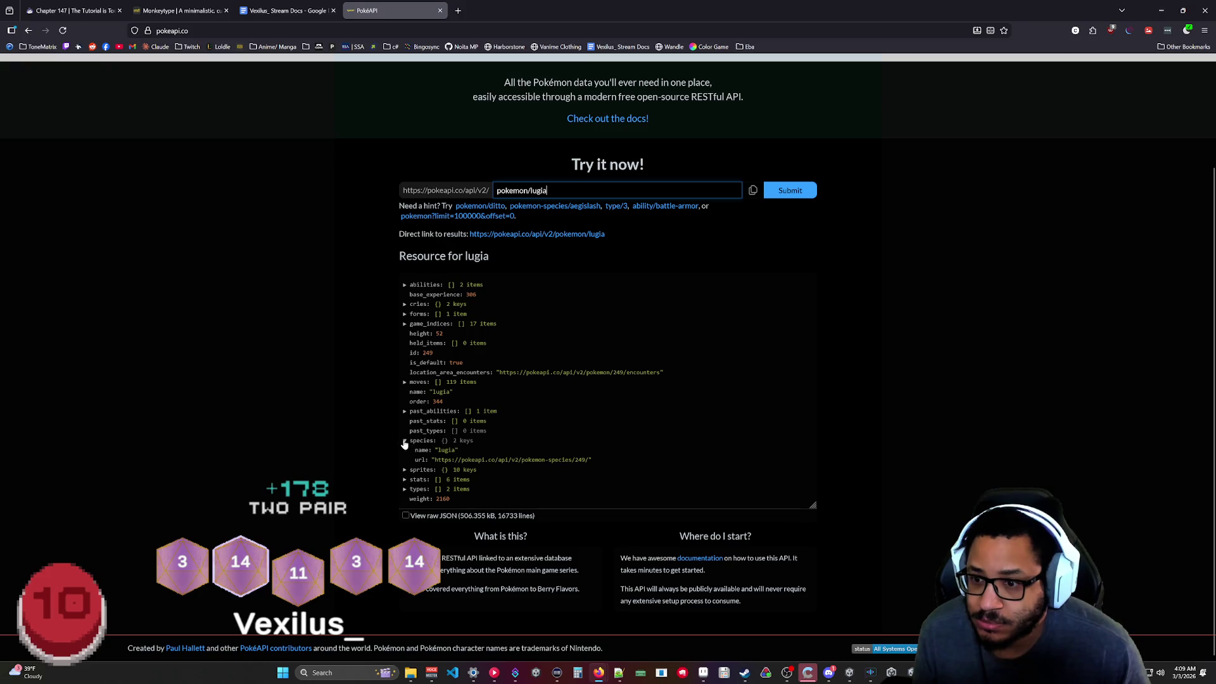
Switch the lugia result to View raw JSON and scroll through it.
click(405, 517)
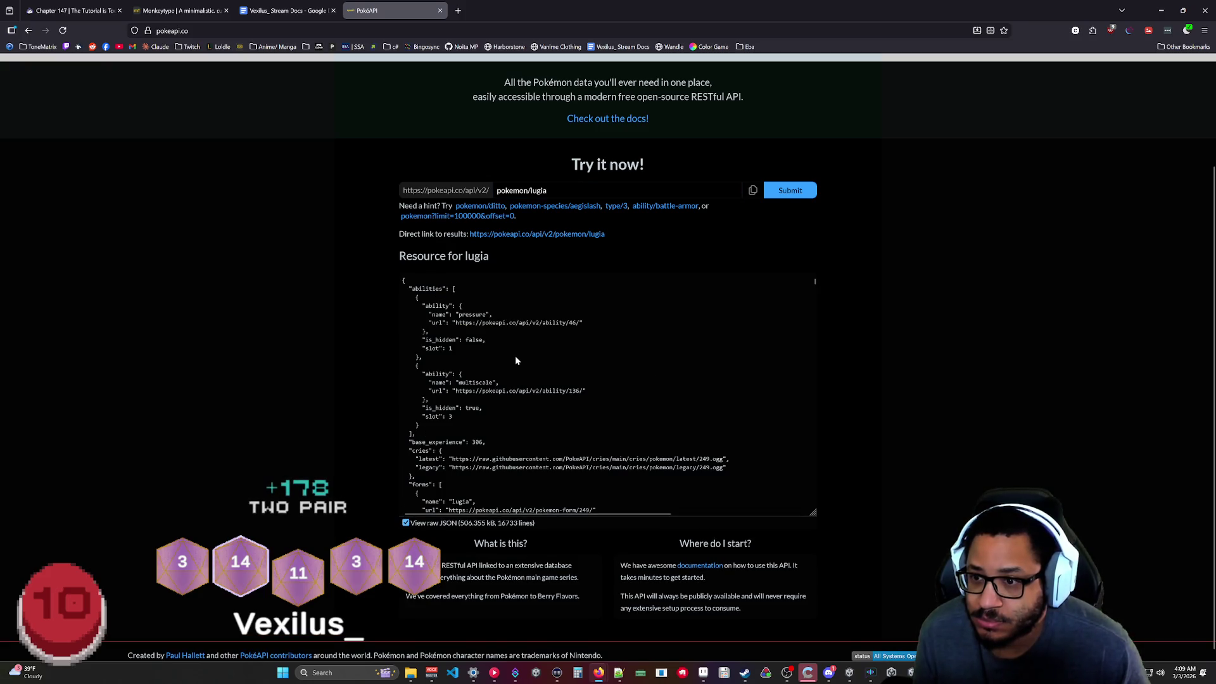
scroll(514, 360, up, 3)
scroll(514, 378, down, 10)
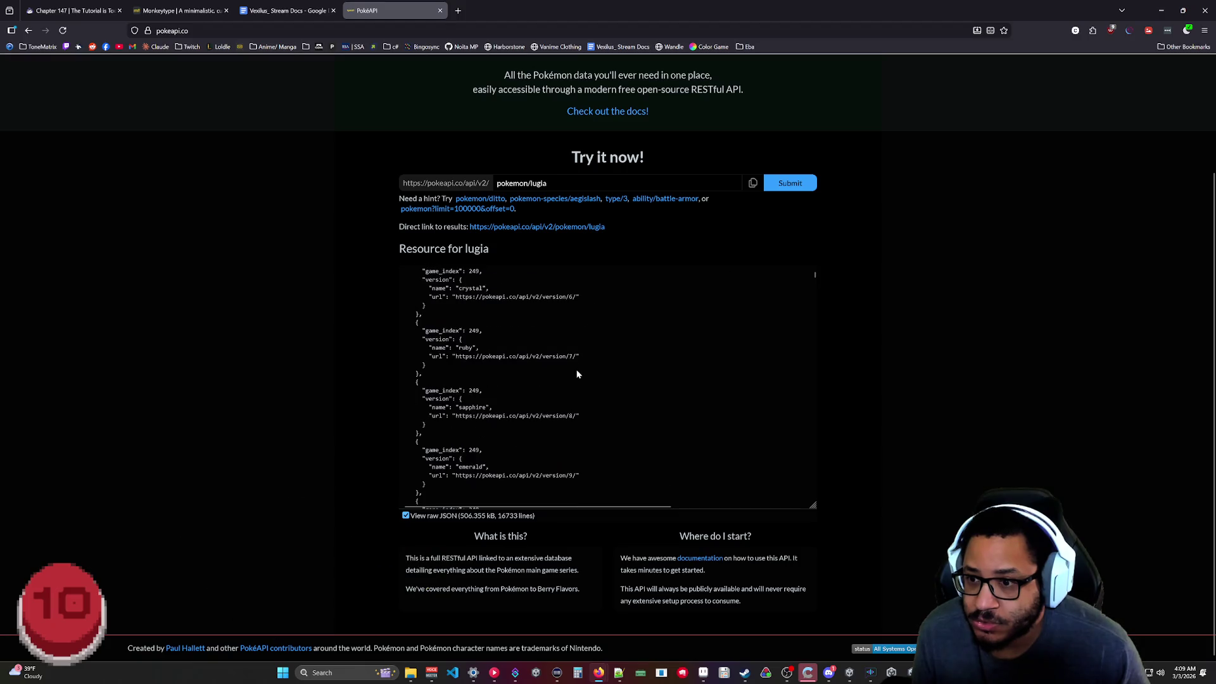
drag(814, 275, 811, 508)
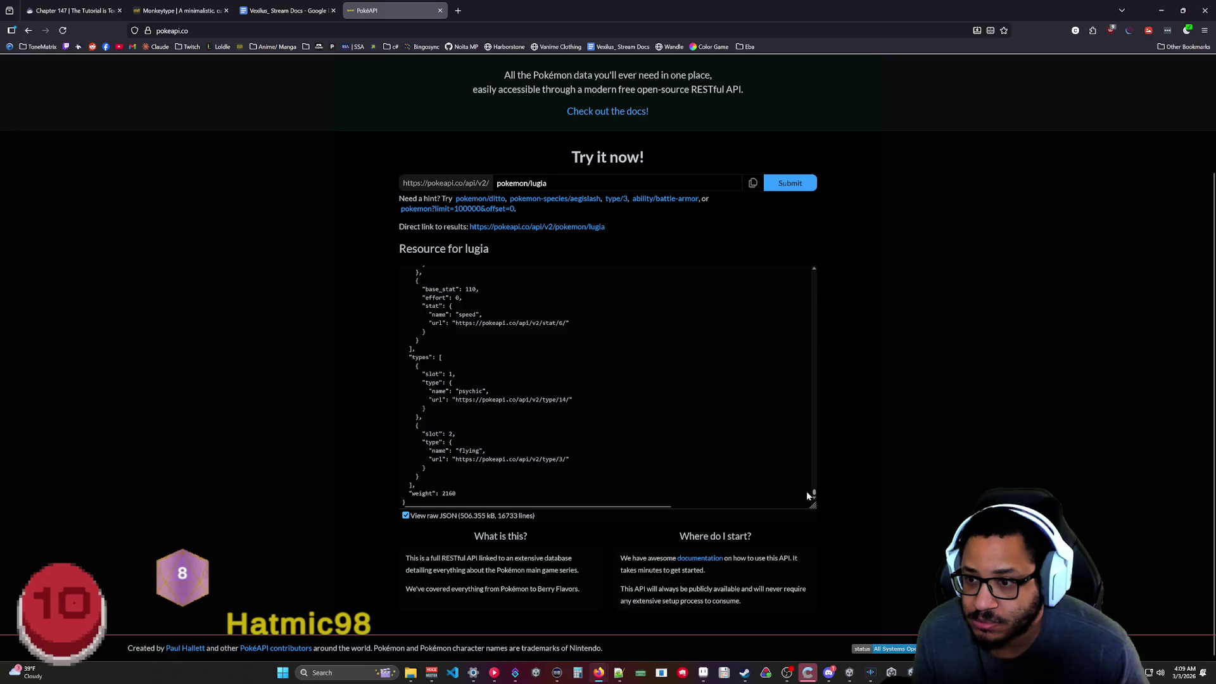
scroll(807, 491, up, 6)
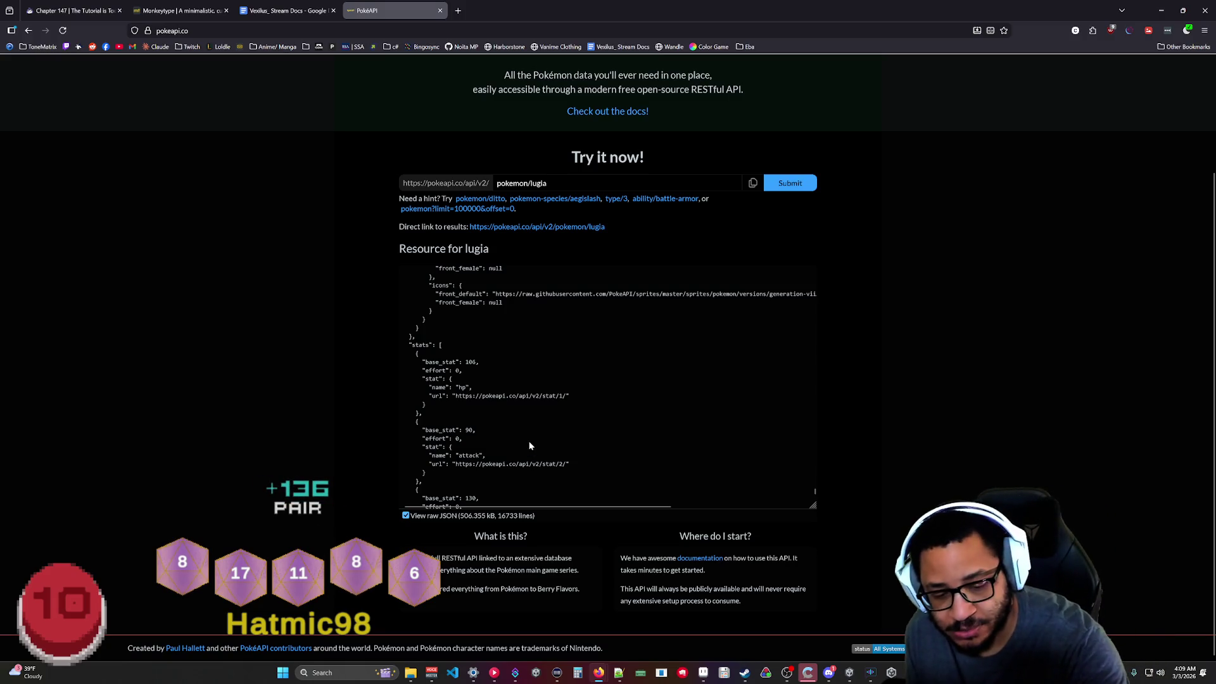
scroll(540, 427, down, 5)
scroll(525, 462, up, 3)
scroll(524, 450, up, 5)
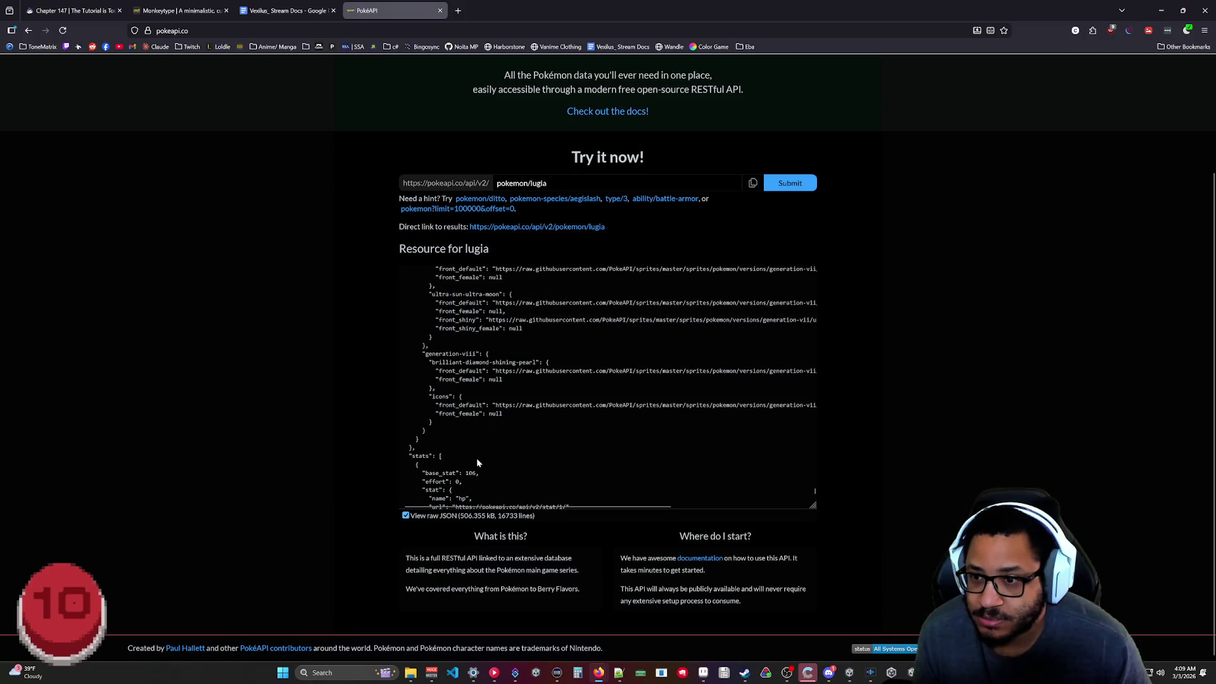
scroll(454, 421, up, 10)
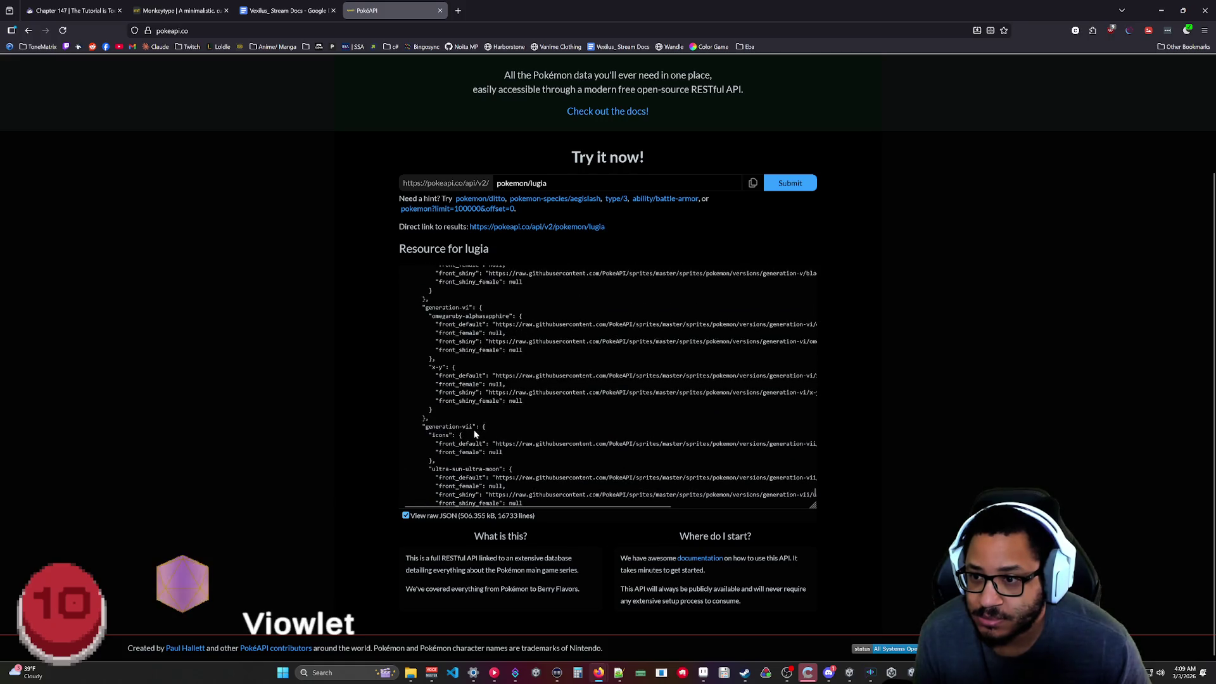
scroll(477, 439, up, 10)
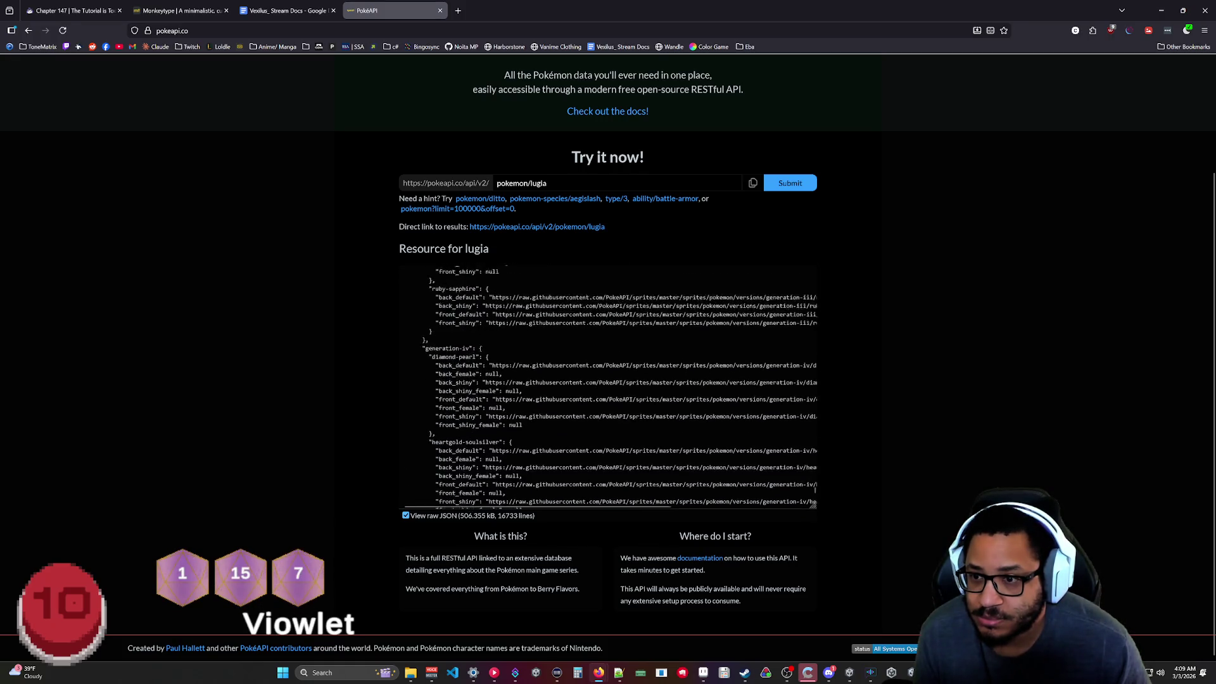
scroll(470, 445, up, 10)
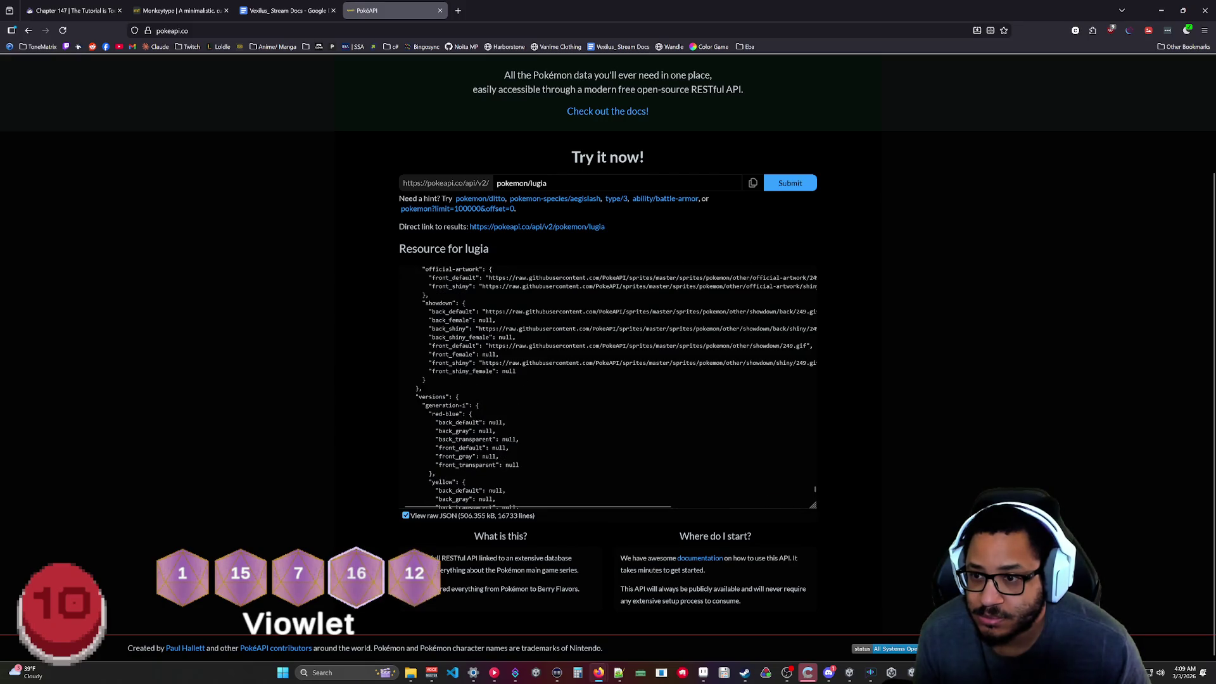
scroll(607, 386, up, 5)
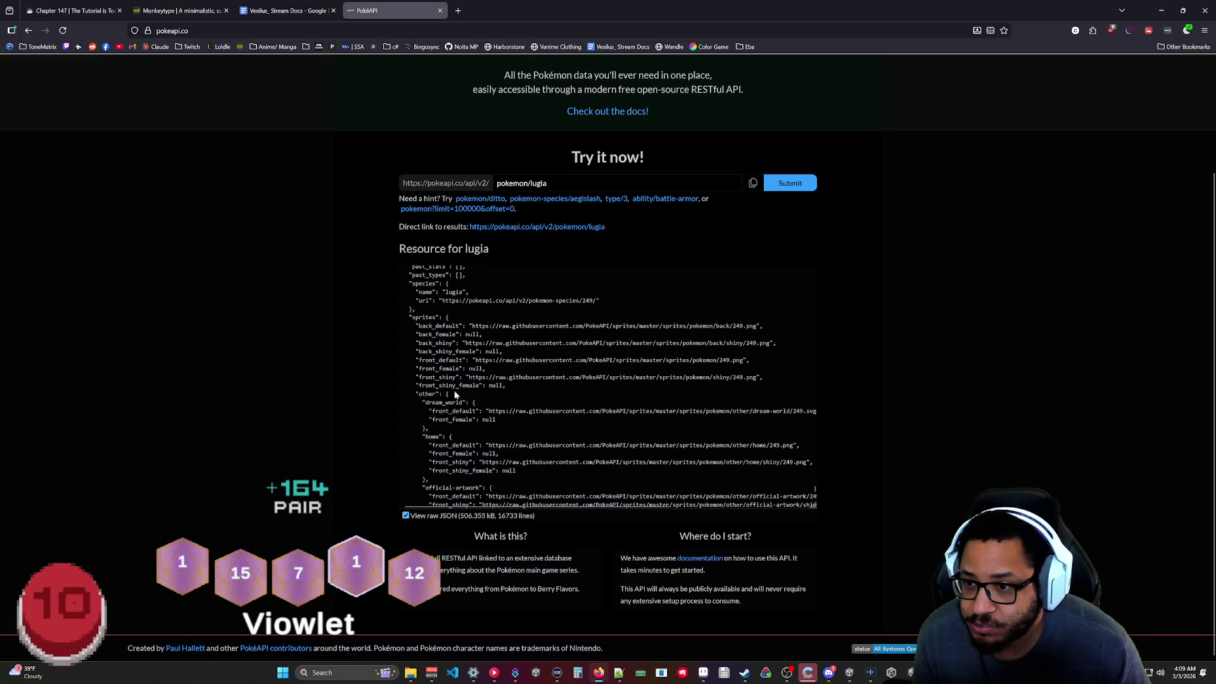
scroll(455, 393, up, 5)
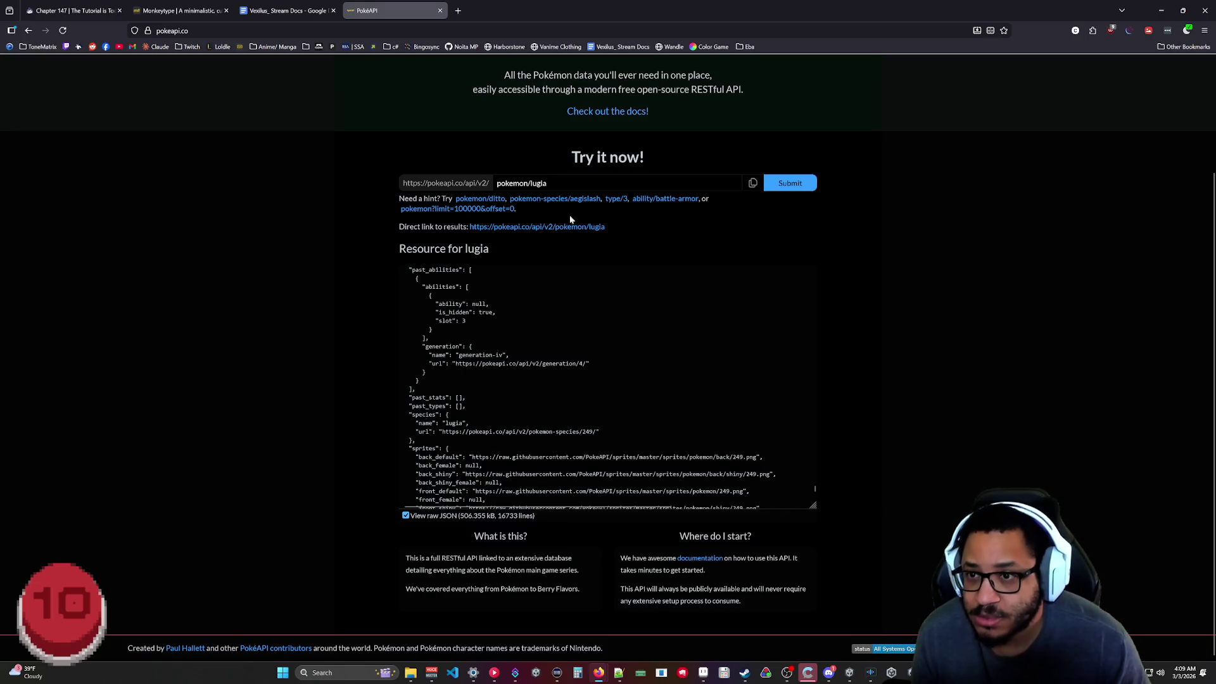
double_click(539, 183)
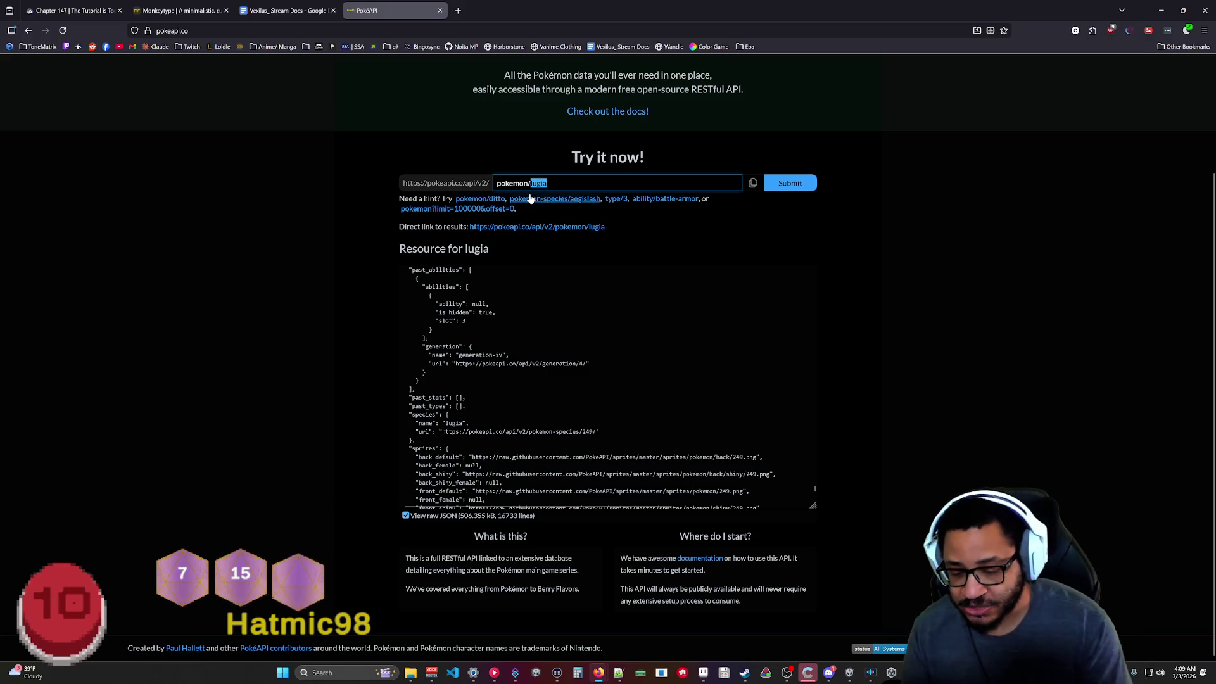
Query pokemon/basculegion, then pokemon-species/basculegion after it returns not found.
text(bus)
key(BackSpace)
key(BackSpace)
text(asculegion)
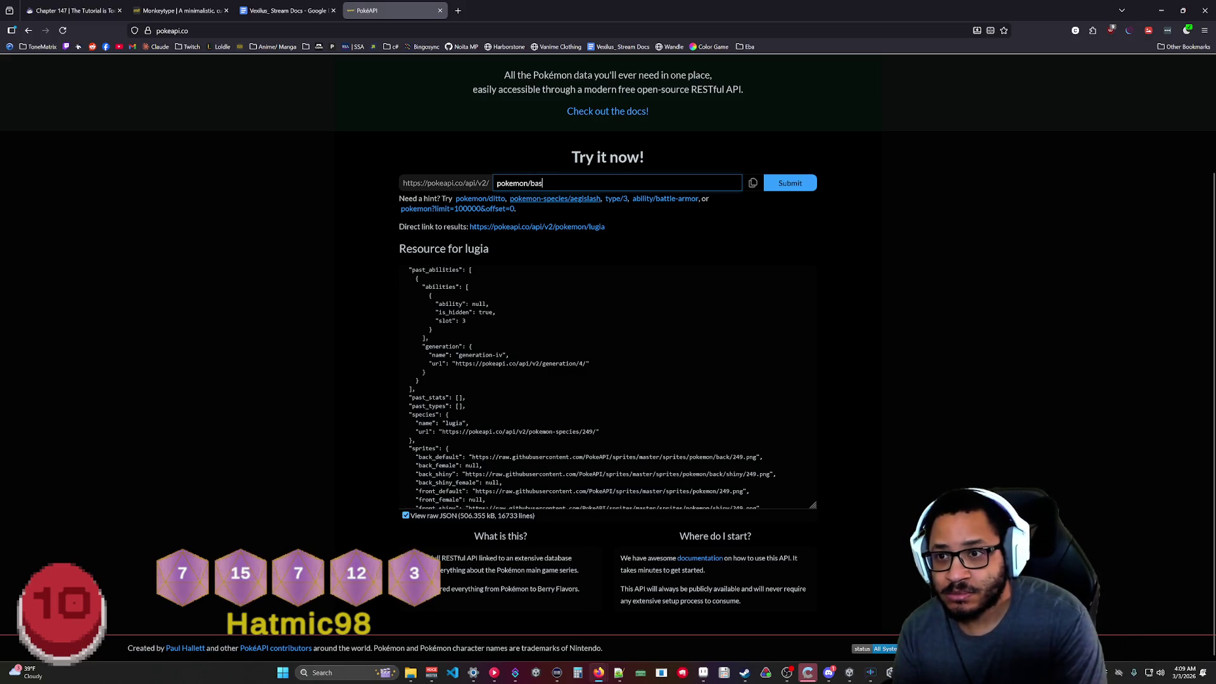
key(Return)
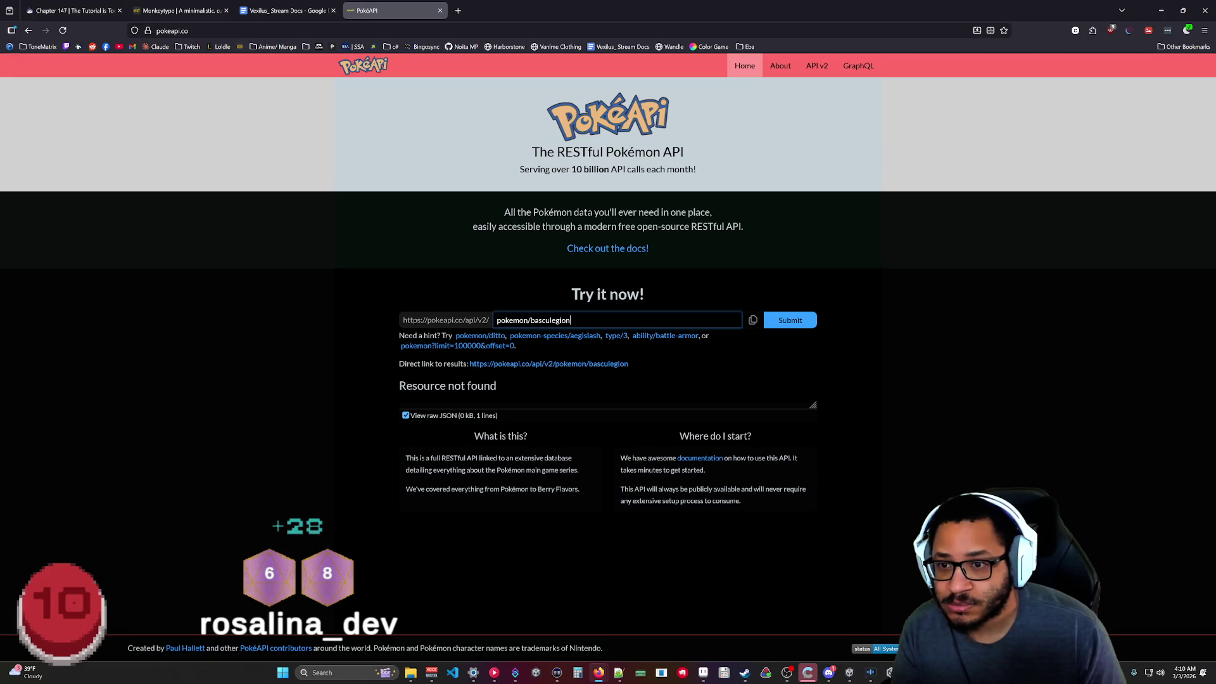
text(-)
text(species)
key(Return)
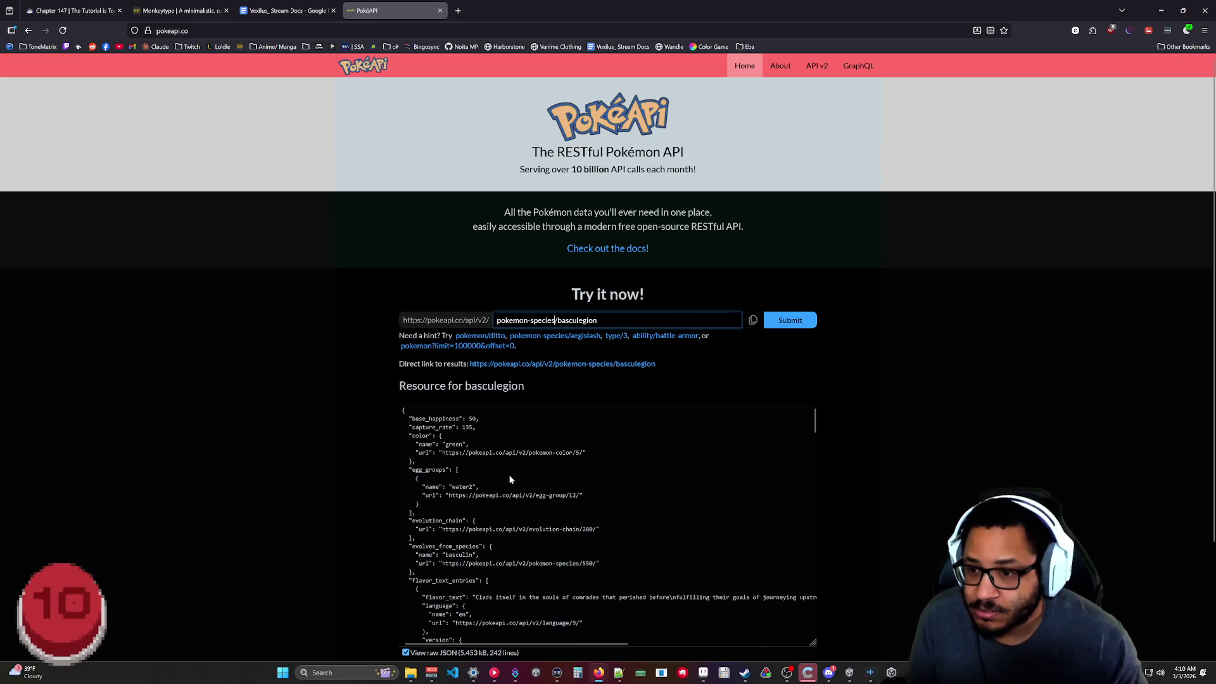
Scroll the raw Basculegion species JSON, then switch back to the collapsible tree view.
scroll(511, 479, down, 5)
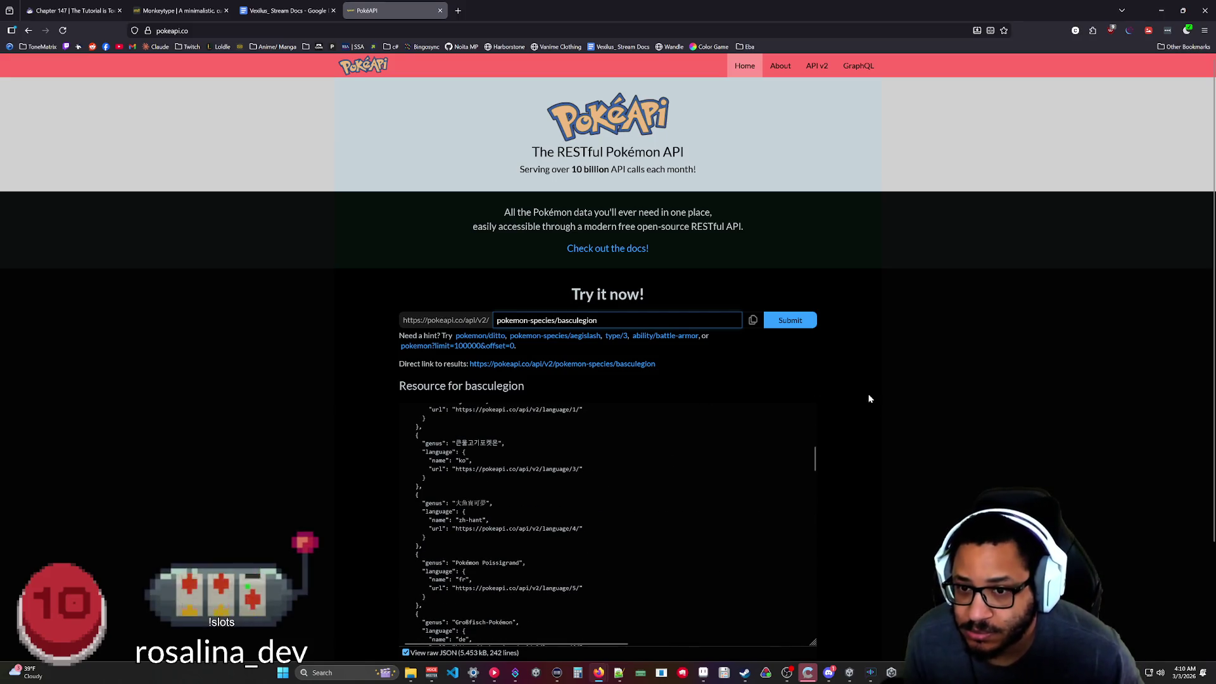
scroll(868, 399, down, 2)
scroll(701, 392, down, 3)
mouse_move(815, 339)
mouse_down()
mouse_move(813, 486)
mouse_move(788, 392)
mouse_move(779, 264)
mouse_move(802, 264)
mouse_move(796, 322)
mouse_up()
click(405, 516)
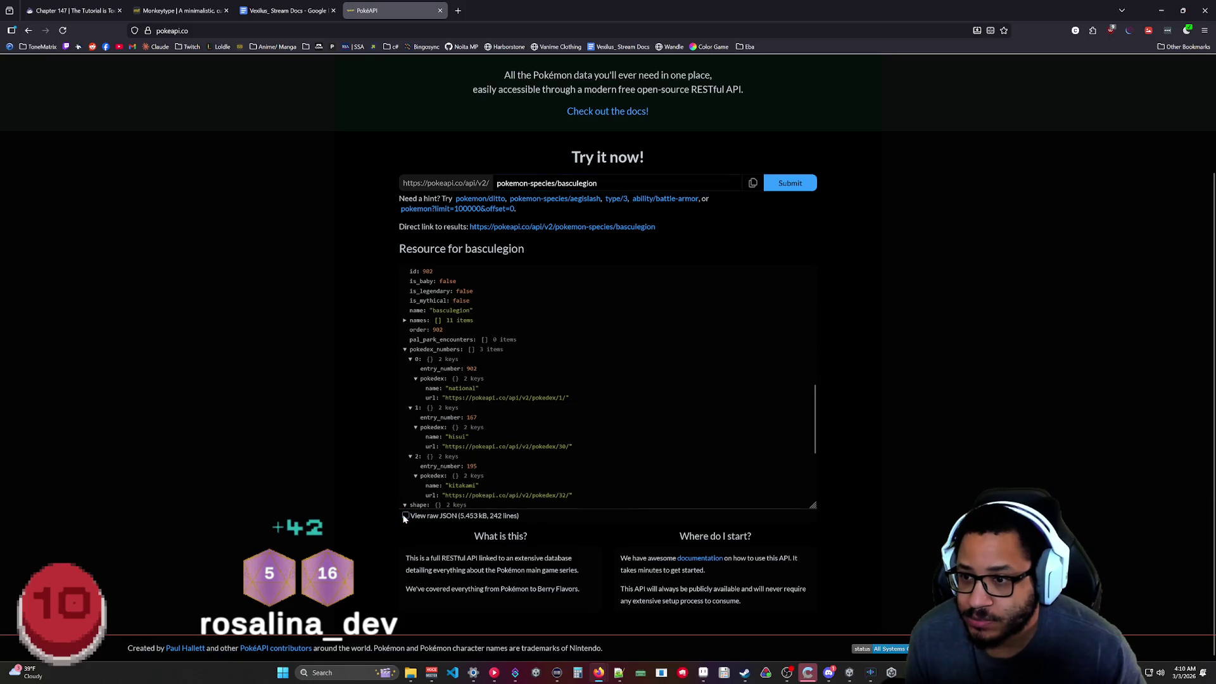
Scroll the basculegion species tree to its varieties and select the basculegion-male name.
scroll(507, 380, up, 10)
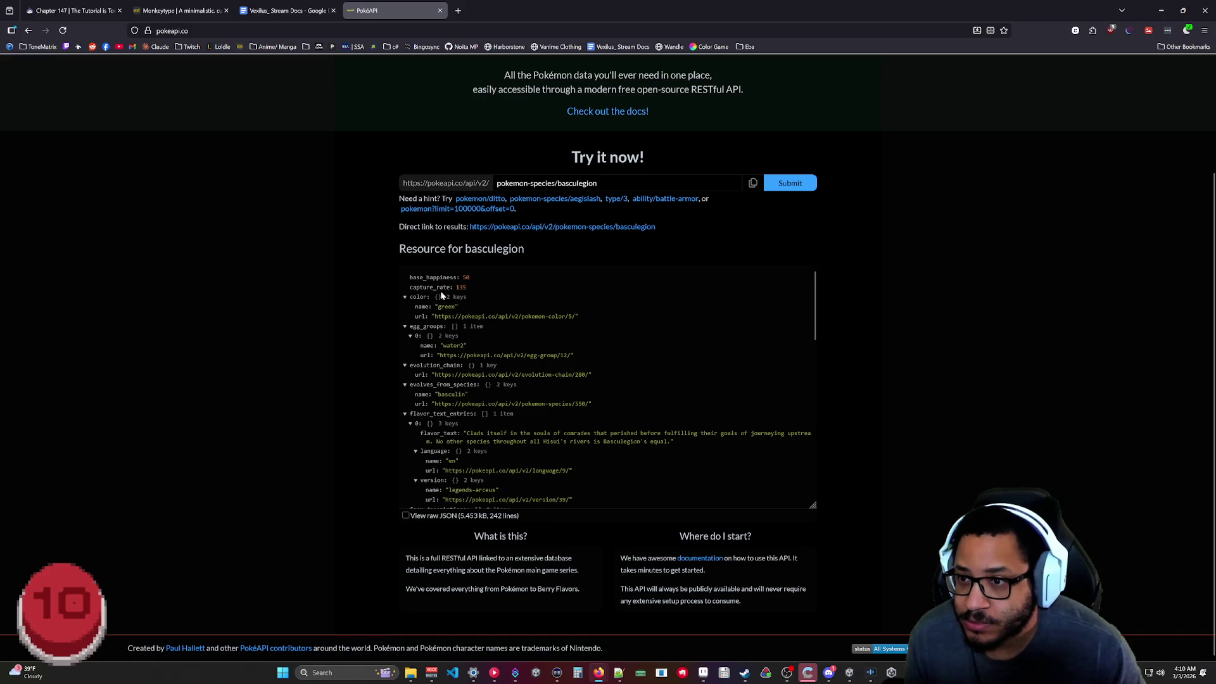
scroll(471, 336, down, 5)
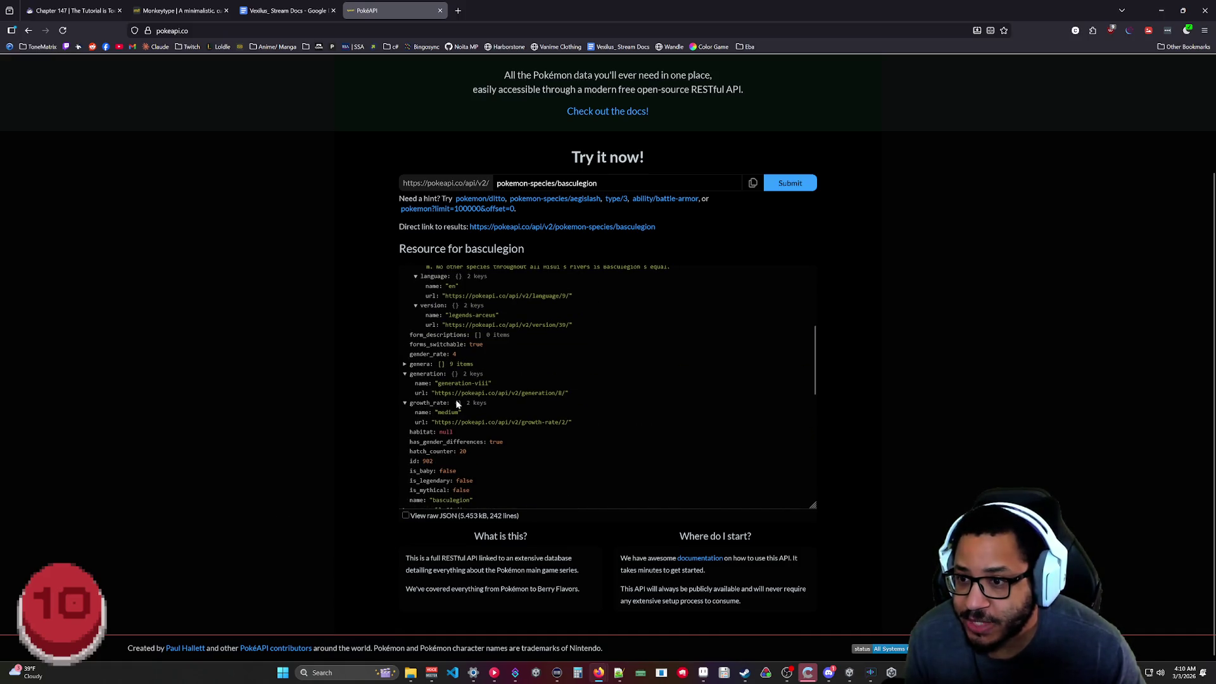
scroll(486, 386, up, 5)
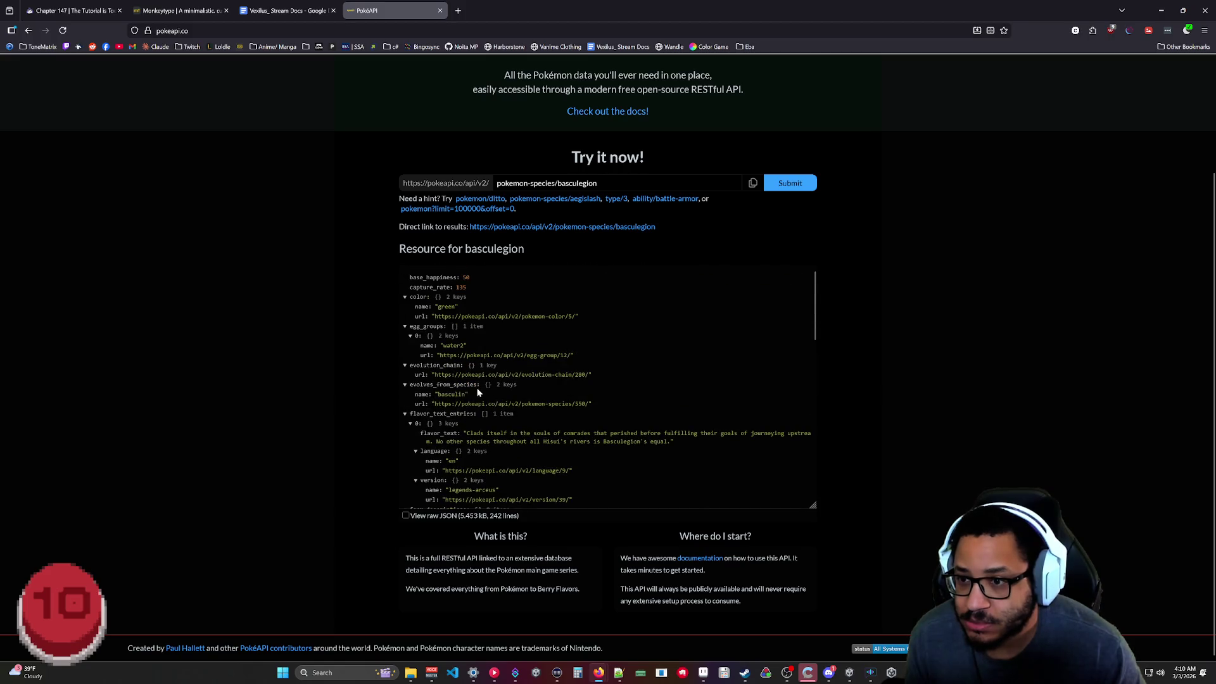
scroll(478, 390, up, 2)
scroll(494, 406, down, 6)
scroll(477, 431, down, 3)
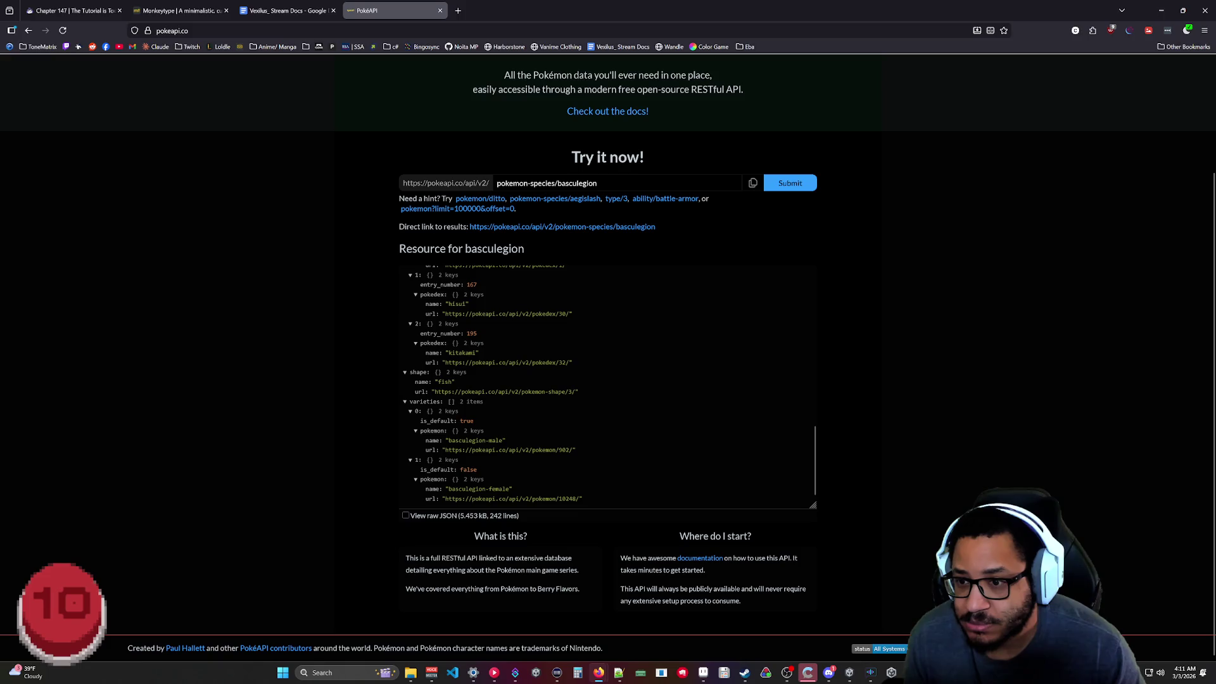
drag(449, 440, 502, 440)
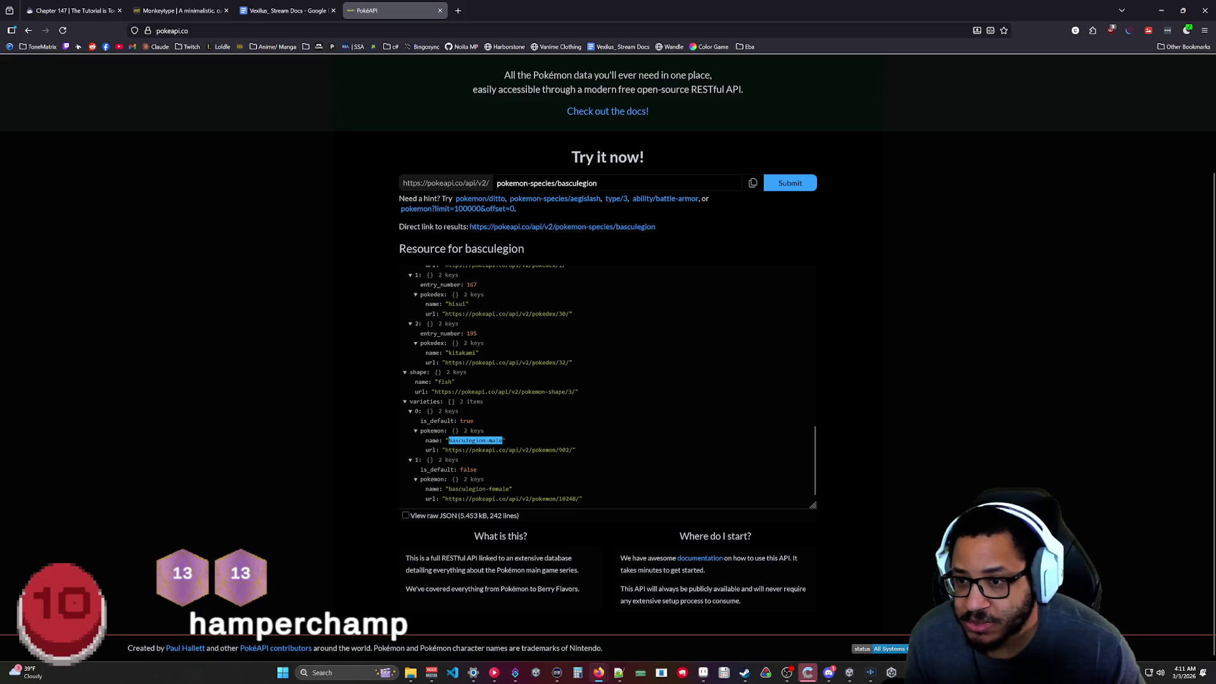
scroll(551, 451, up, 5)
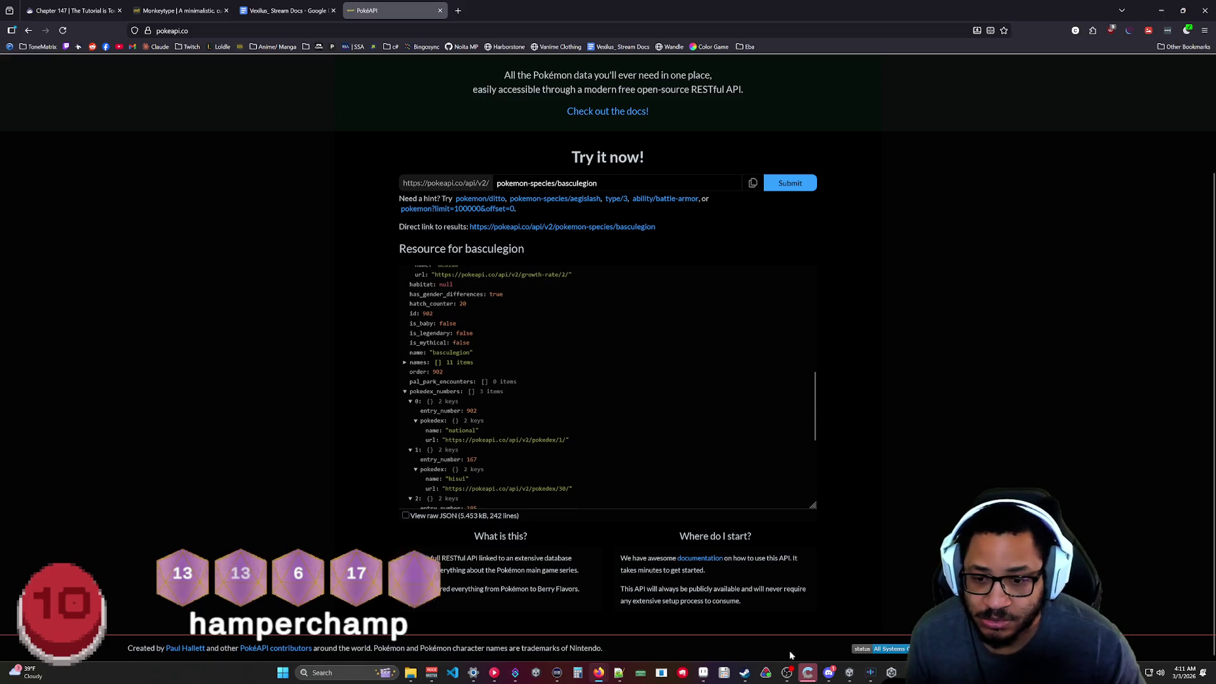
mouse_move(529, 663)
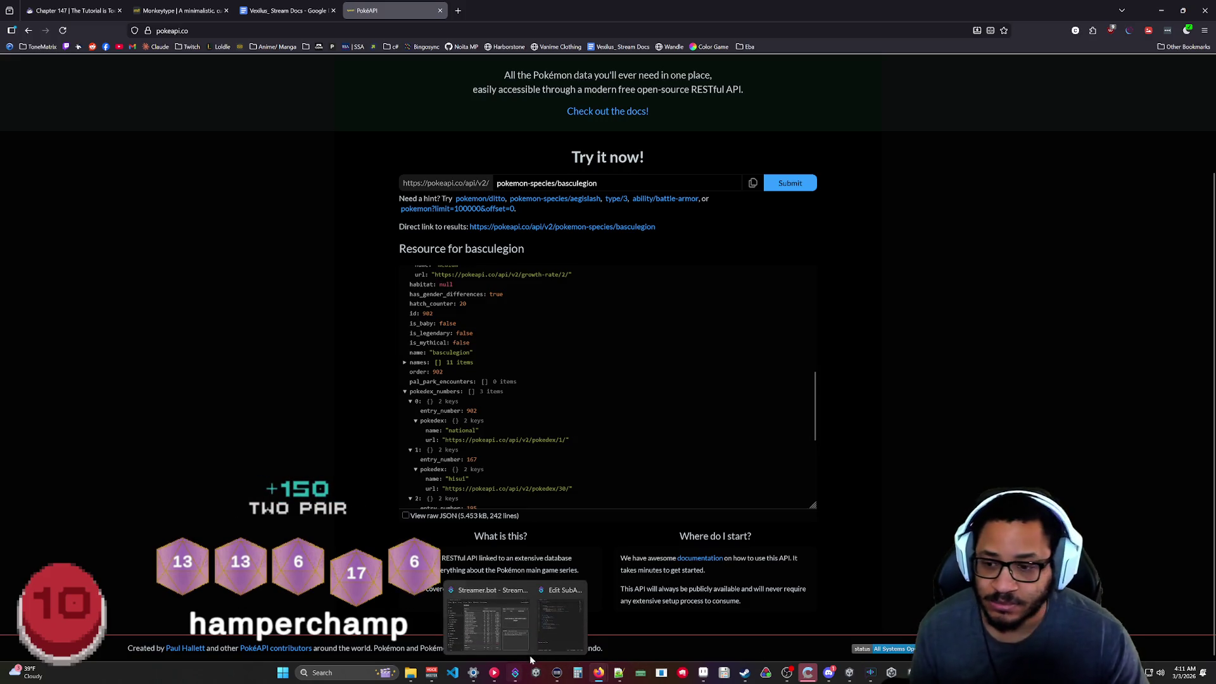
mouse_move(531, 629)
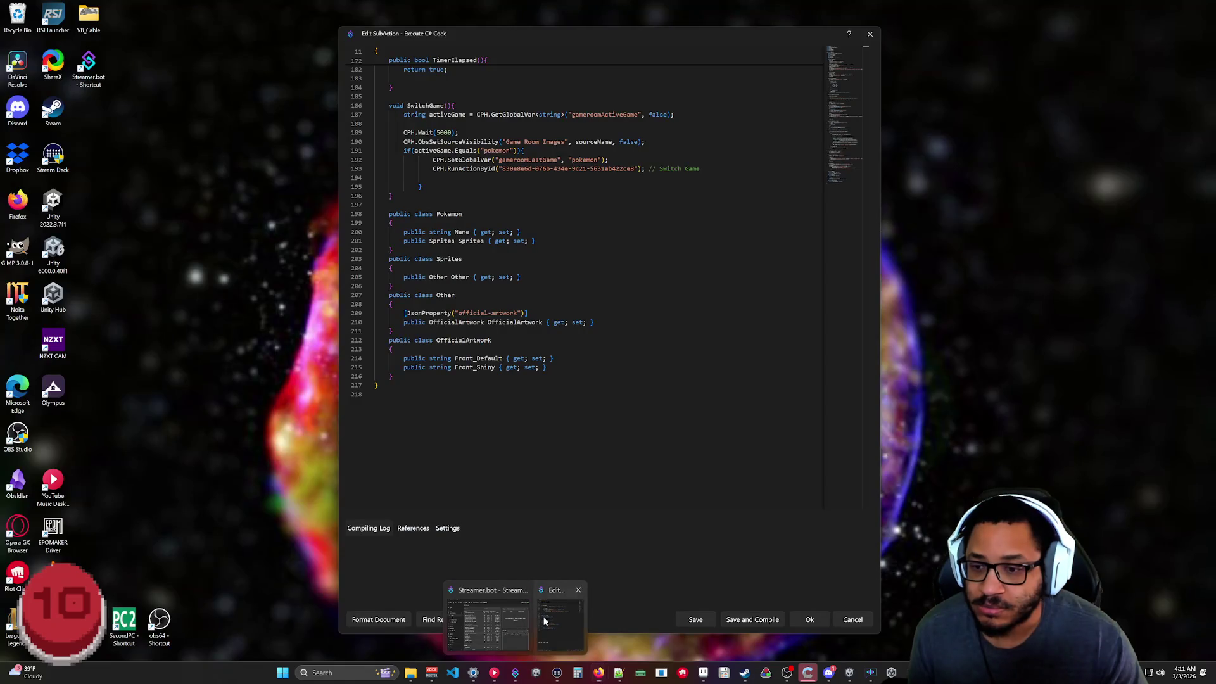
click(557, 633)
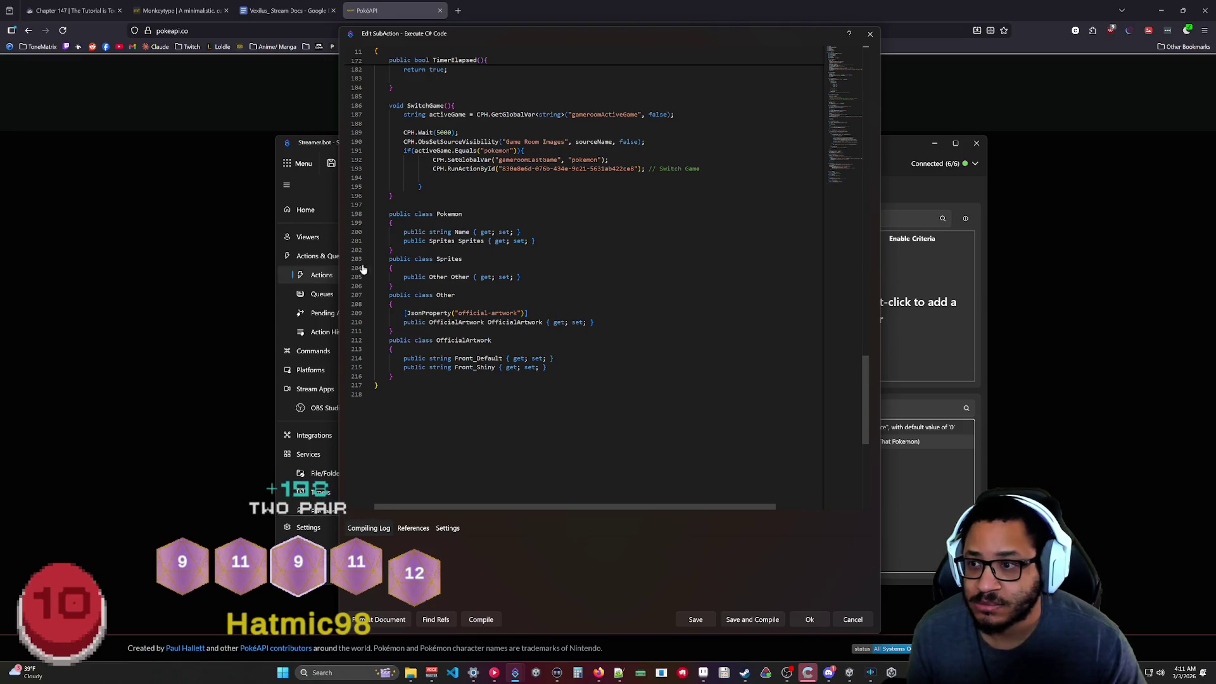
click(272, 344)
scroll(542, 435, down, 5)
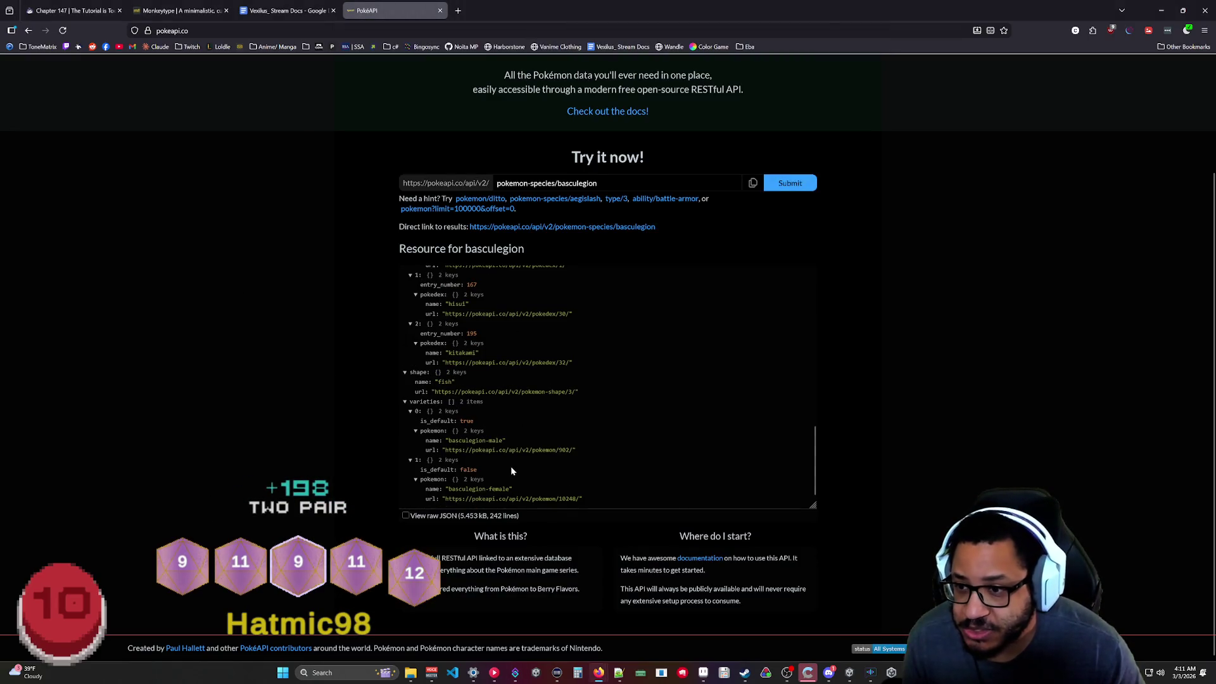
scroll(511, 470, up, 10)
Delete -species from the query and run the pokemon/basculegion lookup.
drag(555, 183, 528, 183)
key(BackSpace)
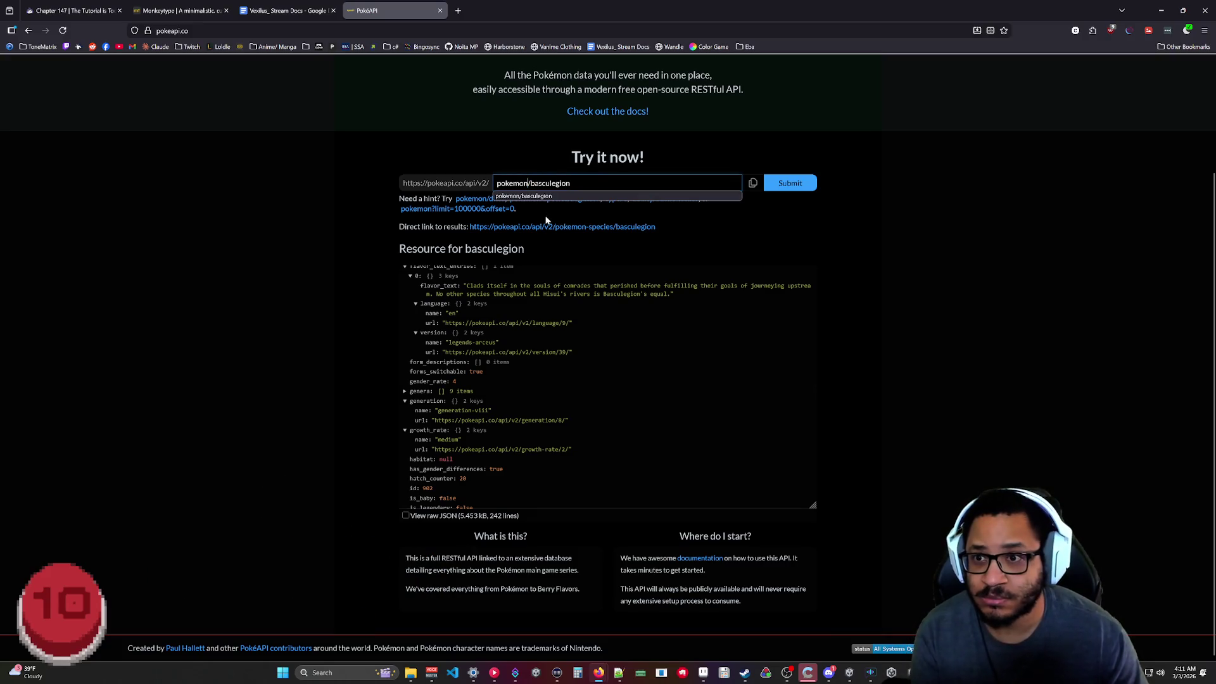
click(788, 183)
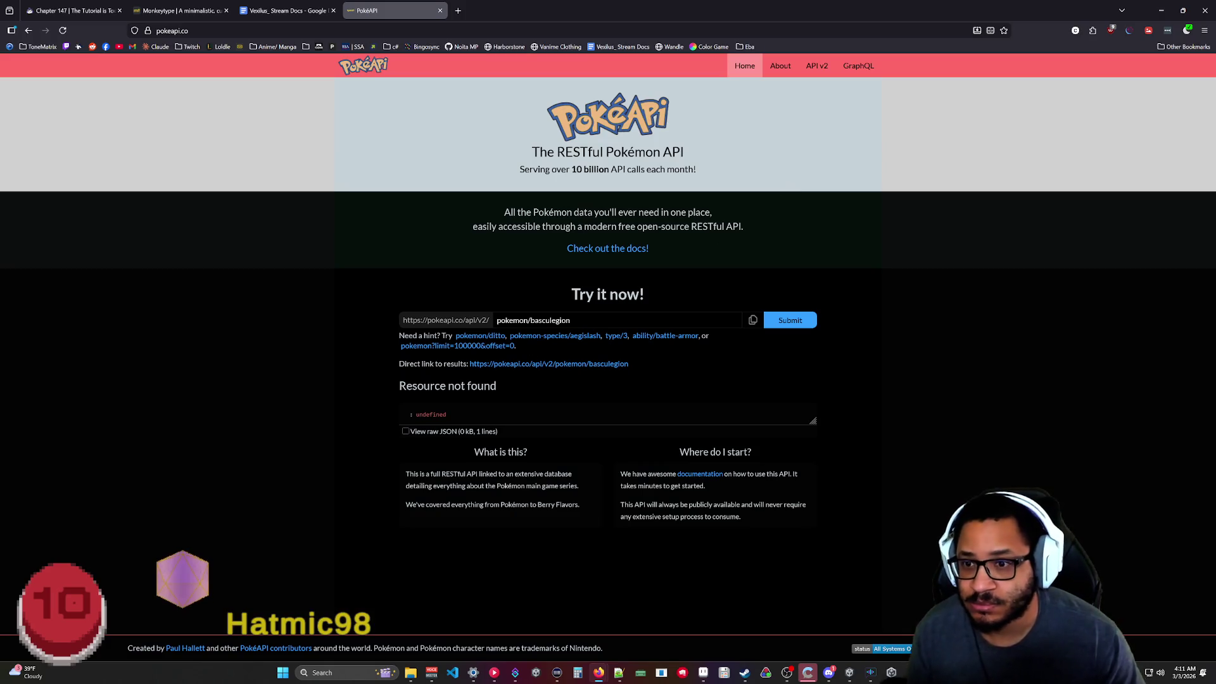
Load pokemon/basculegion-male and scroll to species basculegion with water and ghost types.
click(570, 320)
text(-male)
key(Return)
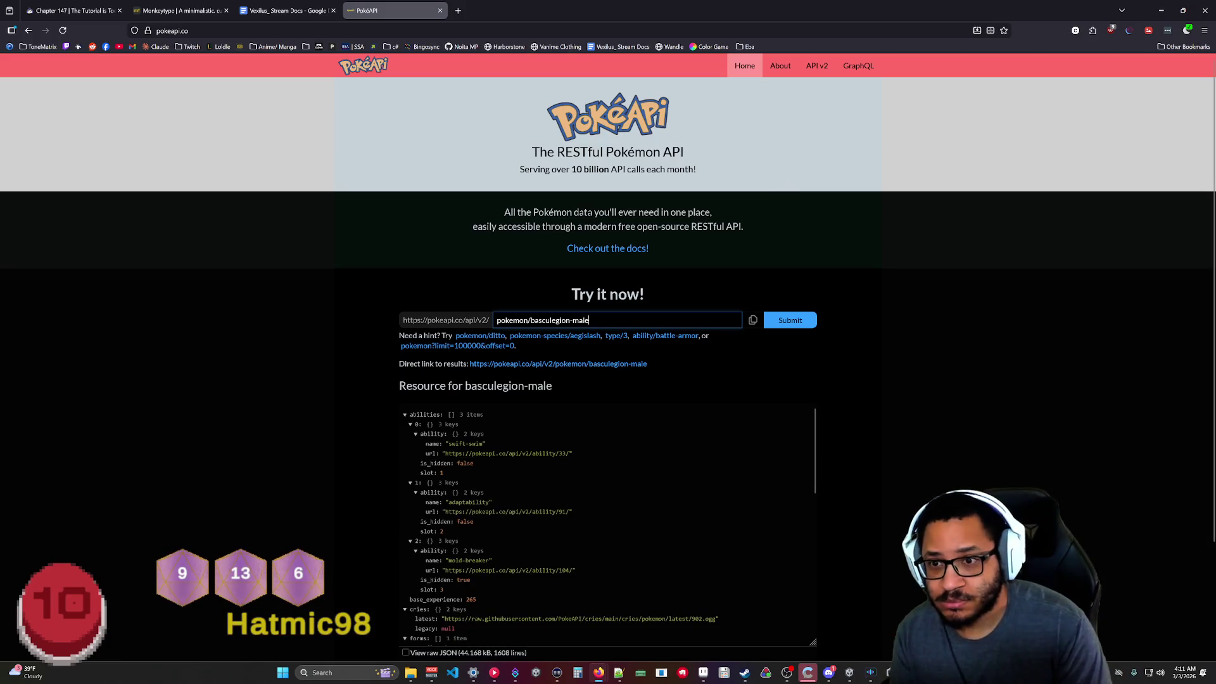
click(938, 456)
scroll(949, 444, down, 2)
scroll(788, 382, down, 8)
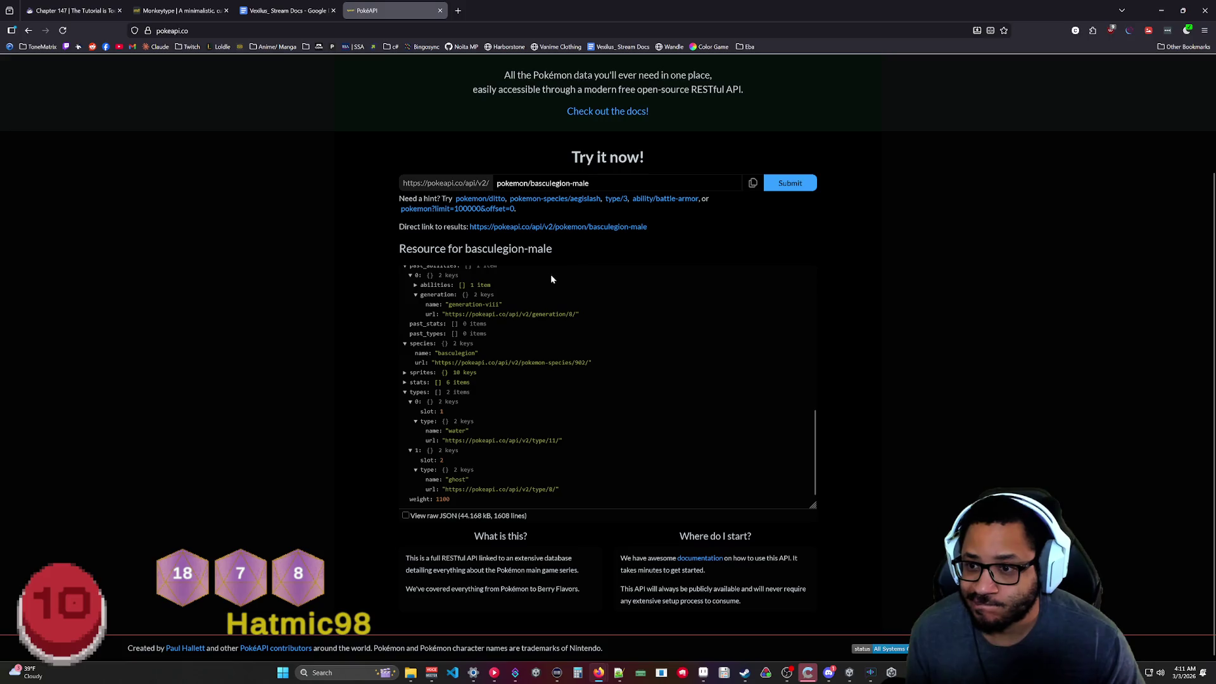
Try the nidoran and nidoran-male lookups, opening the result link and closing the Not Found tab.
drag(588, 183, 532, 201)
text(ni)
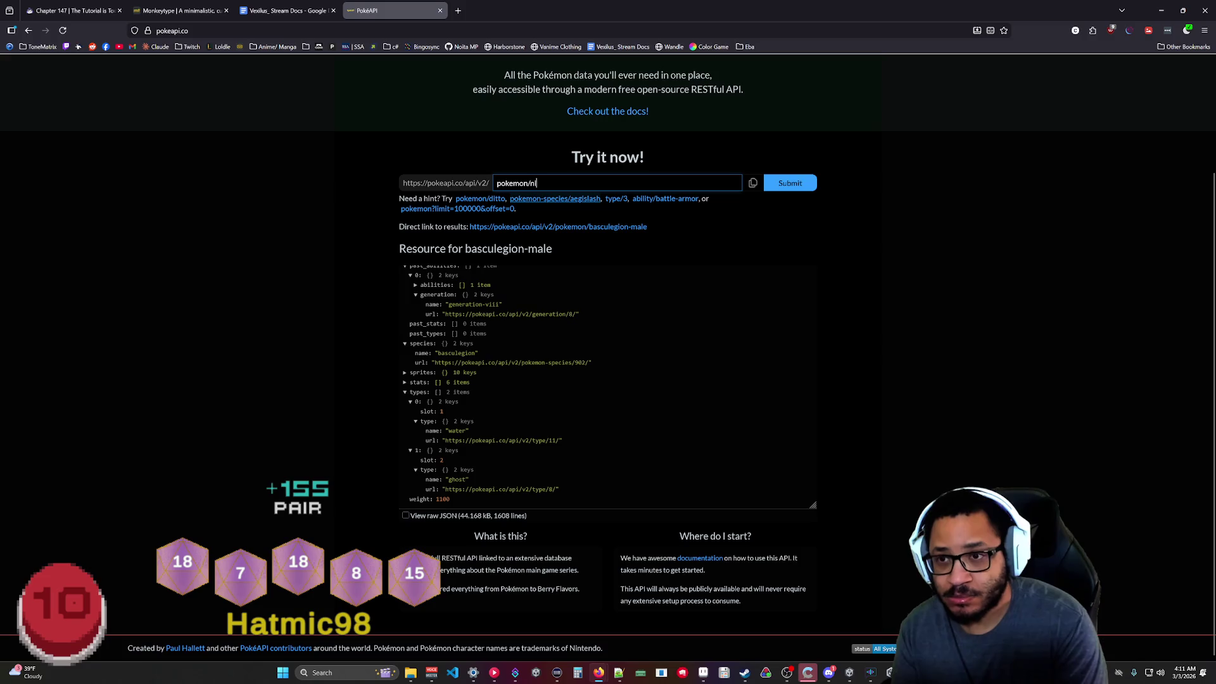
text(doran)
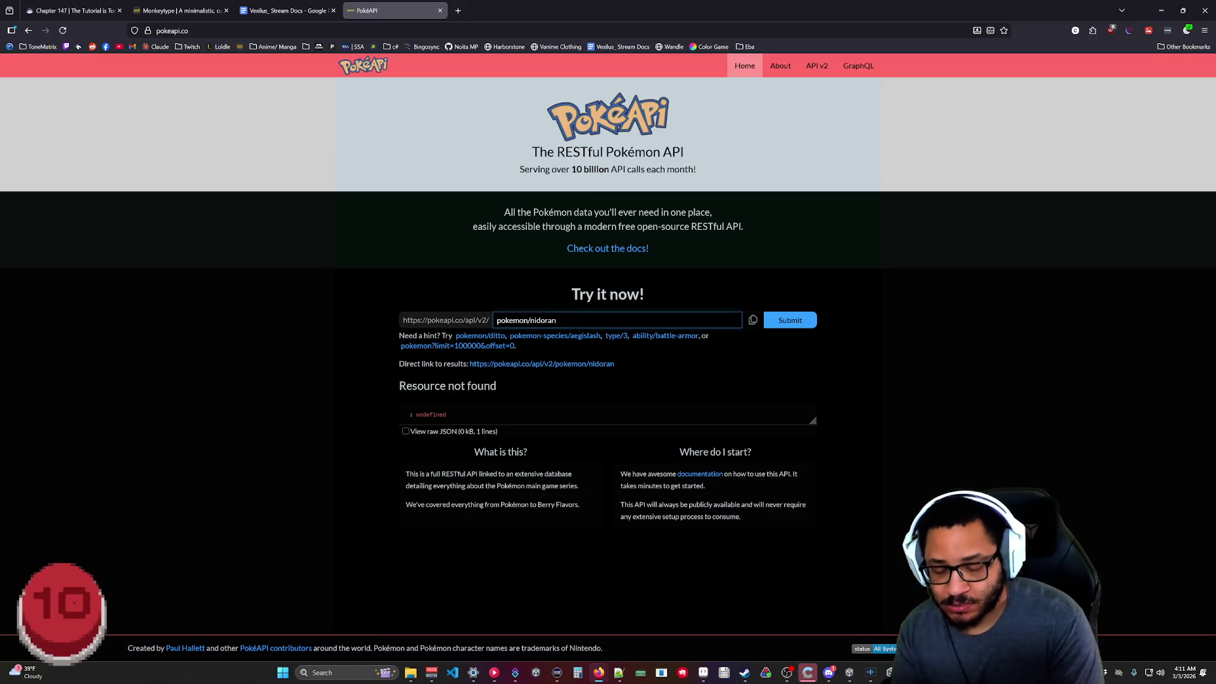
text(le)
key(BackSpace)
key(BackSpace)
key(BackSpace)
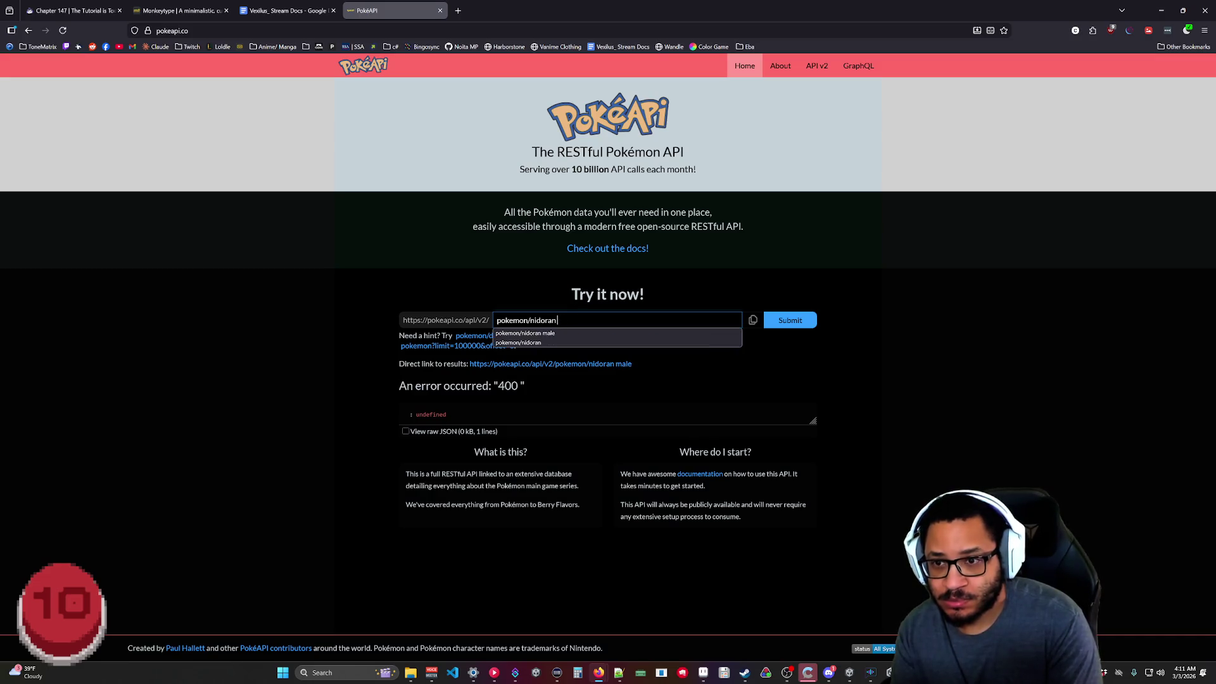
text(-male)
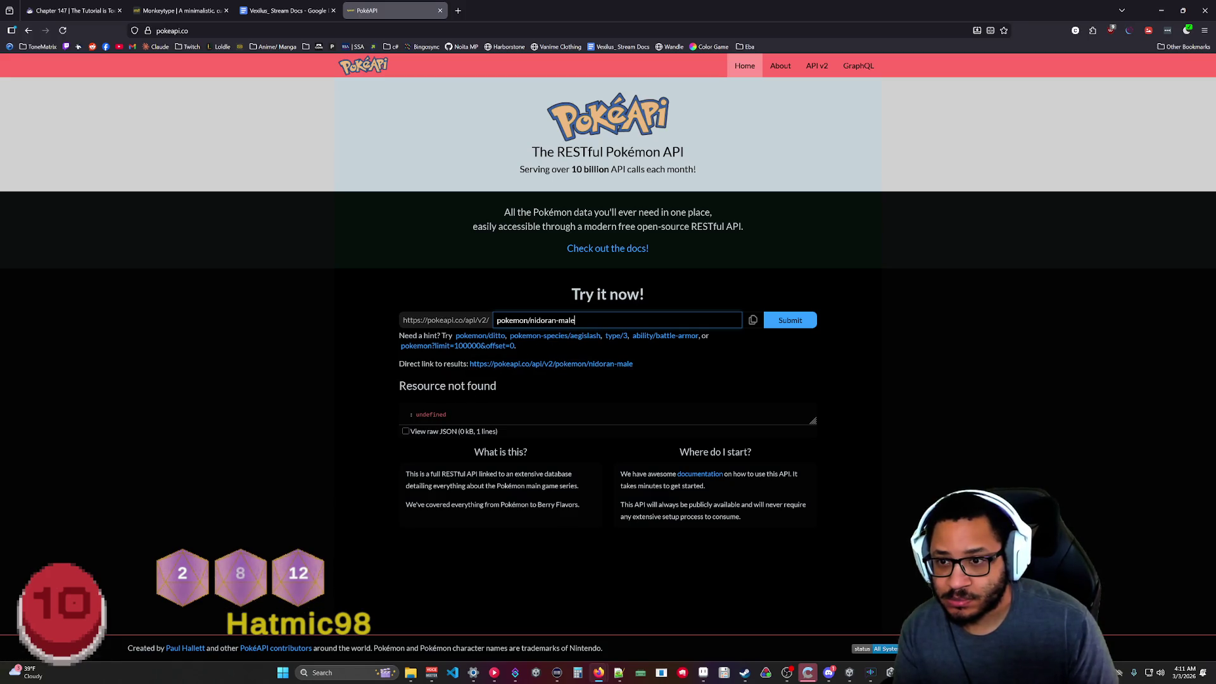
key(ctrl+shift+Left)
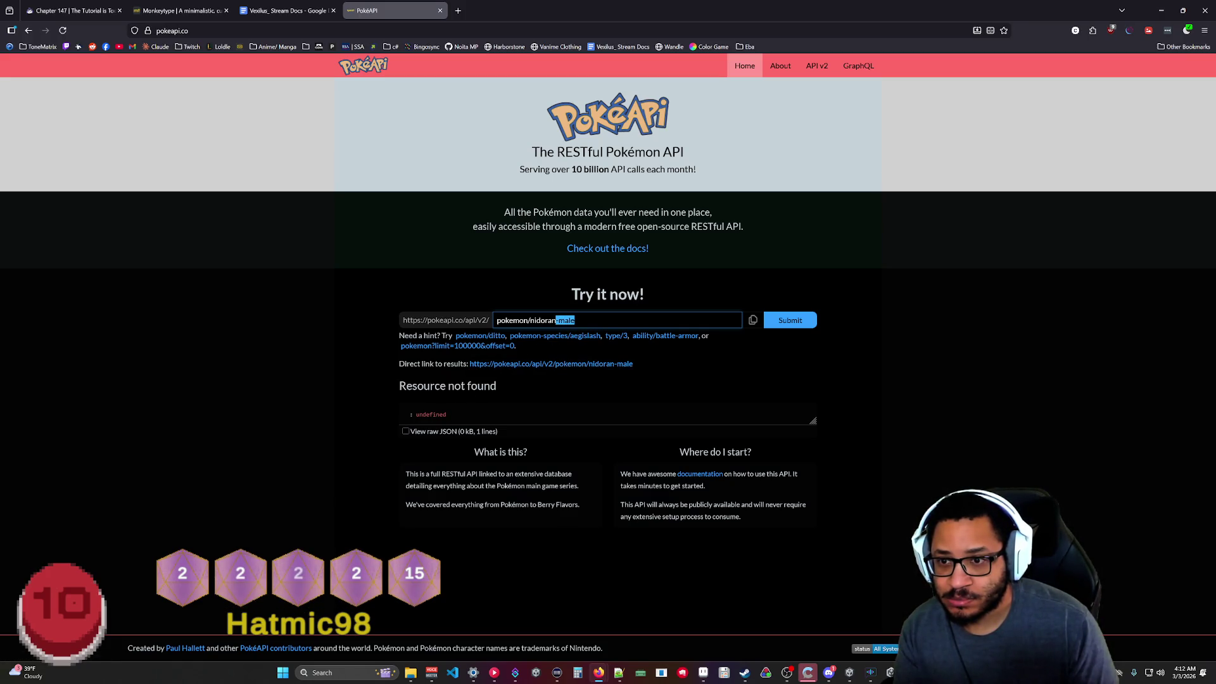
key(BackSpace)
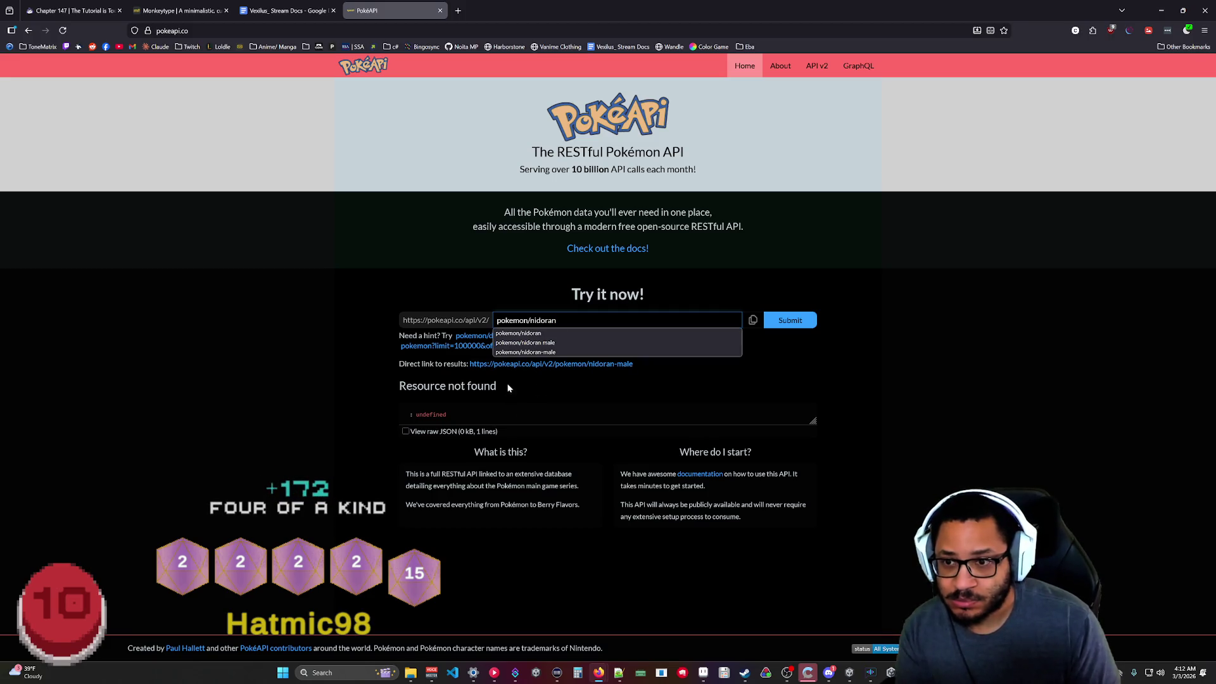
click(536, 406)
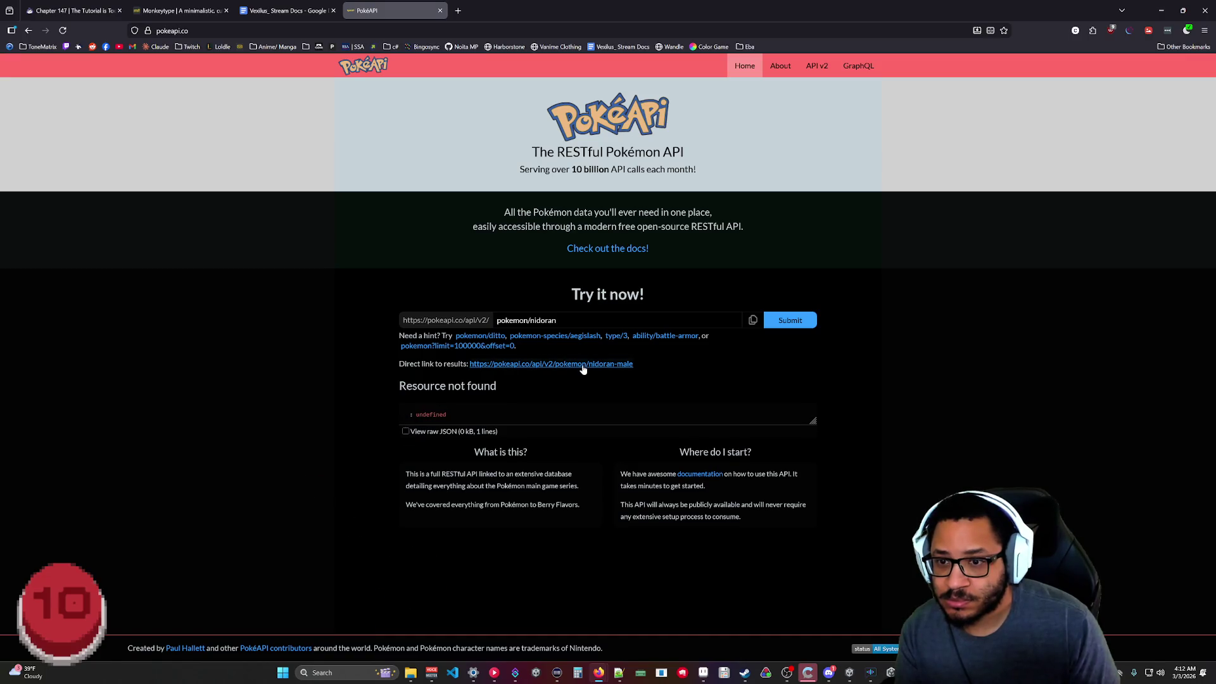
click(508, 364)
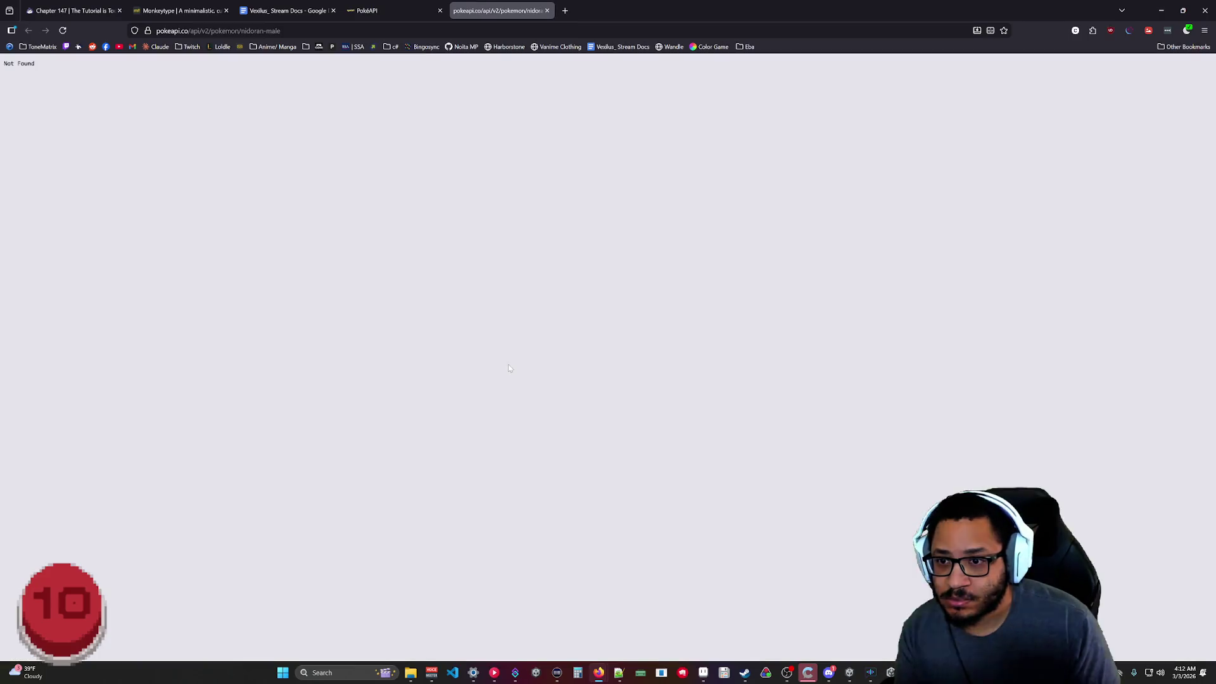
middle_click(521, 8)
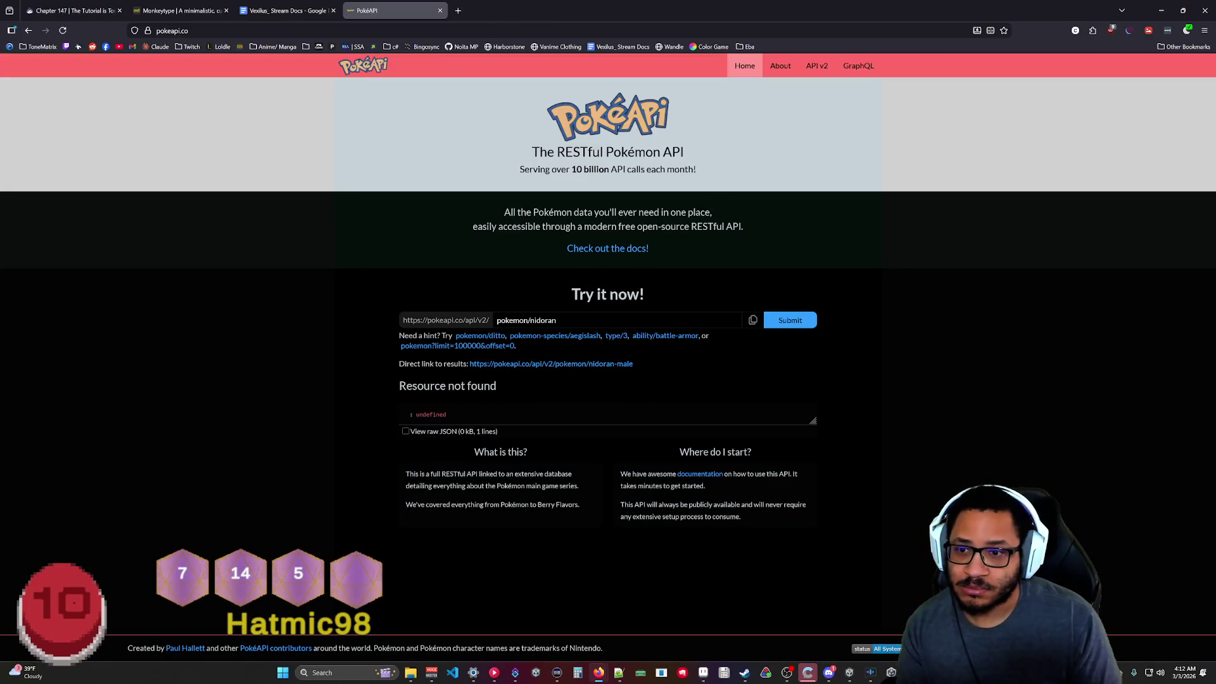
Query pokemon/nidorina and scroll through its data.
double_click(542, 321)
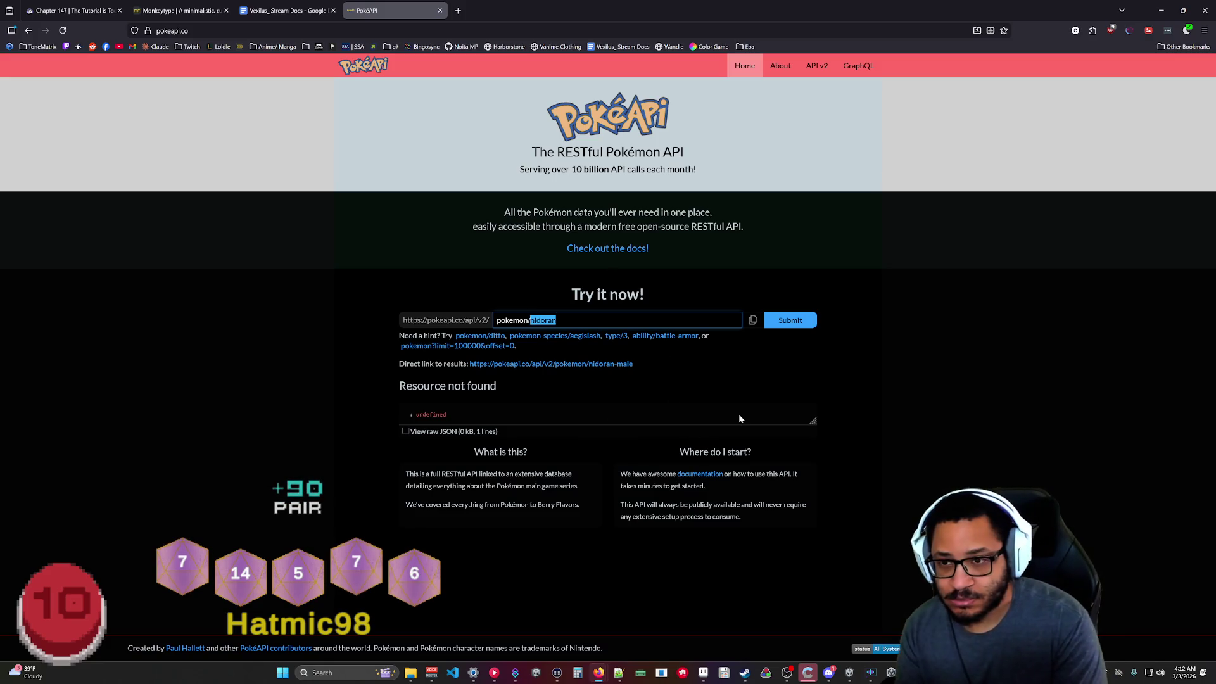
text(nido)
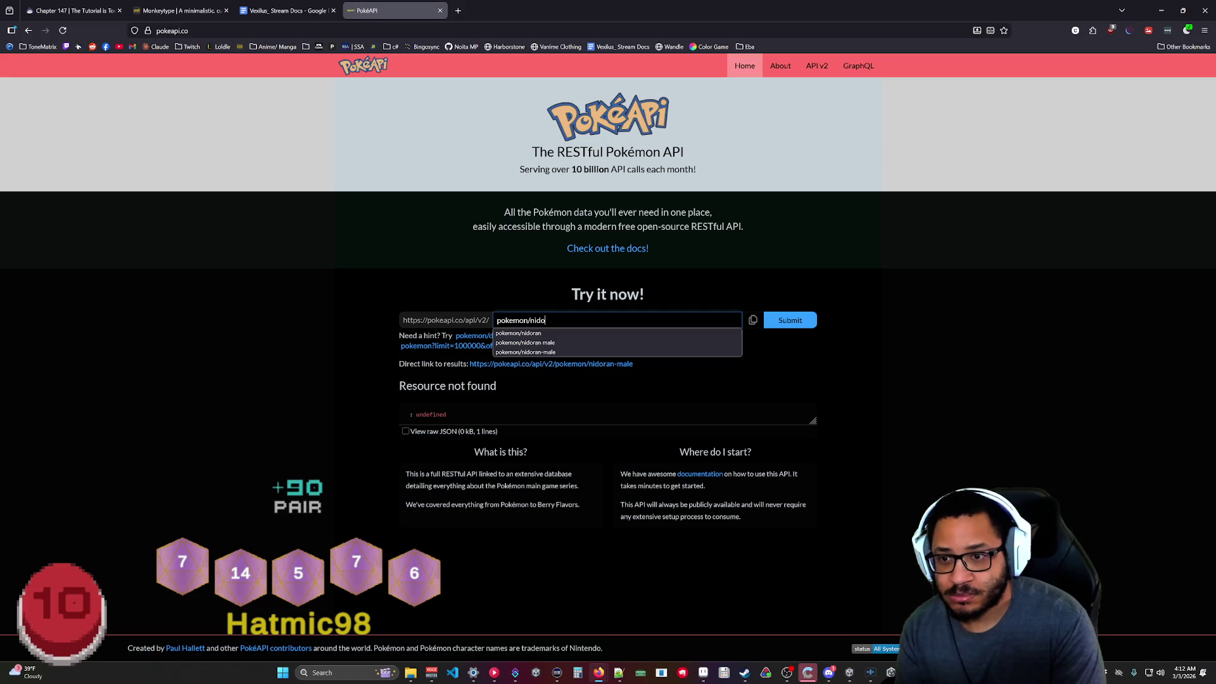
text(rina)
key(Return)
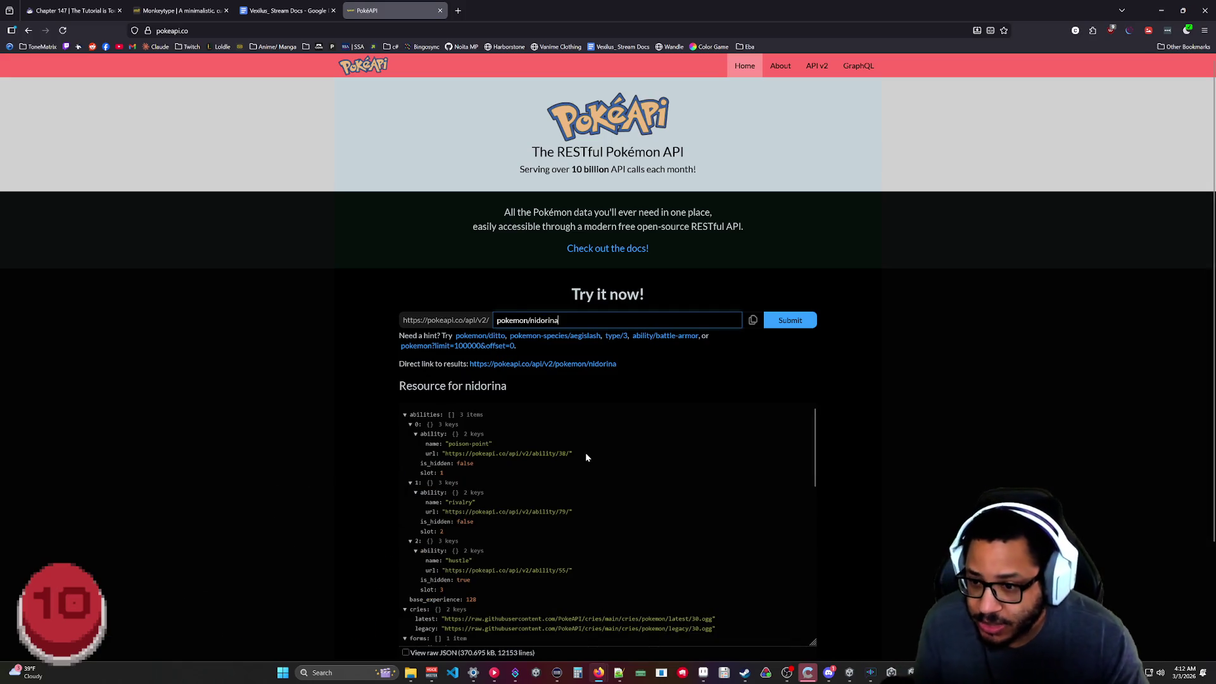
scroll(583, 465, down, 5)
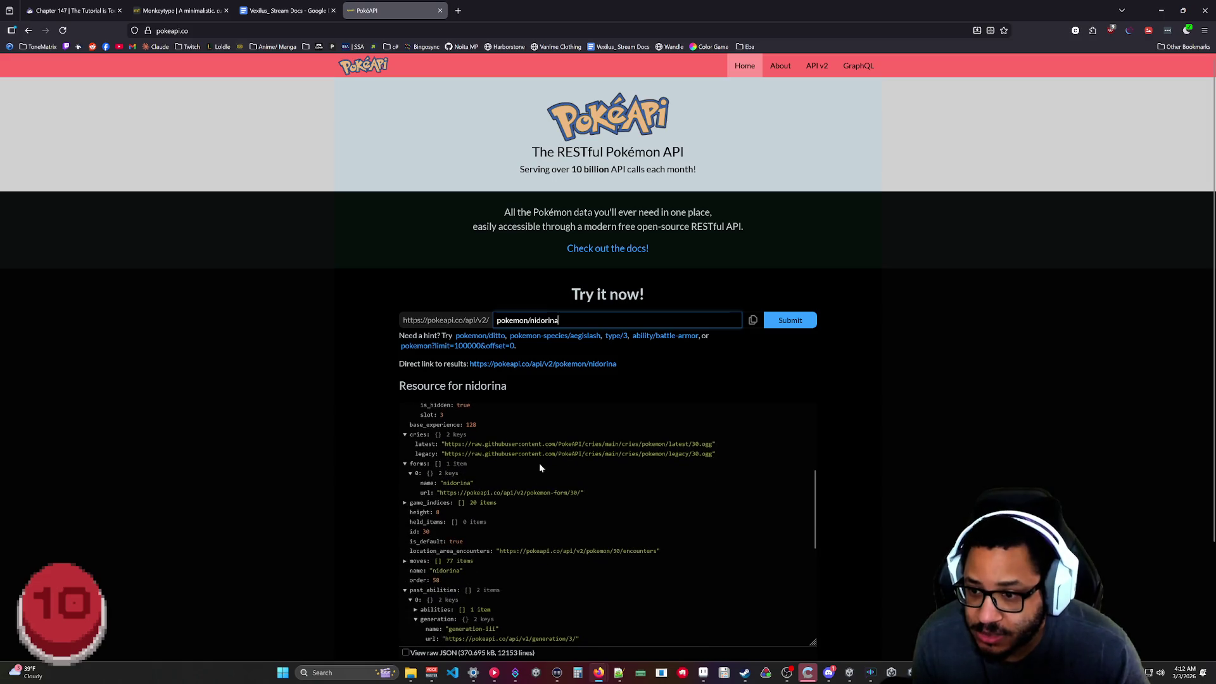
scroll(511, 499, down, 6)
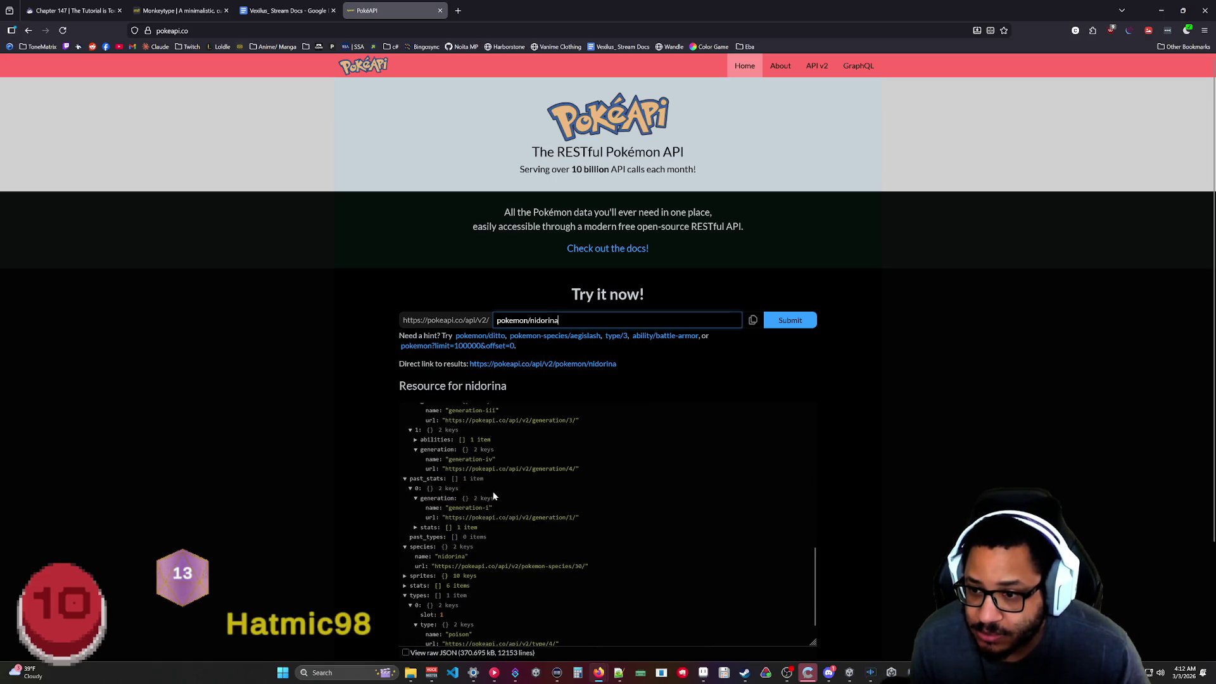
scroll(483, 493, down, 1)
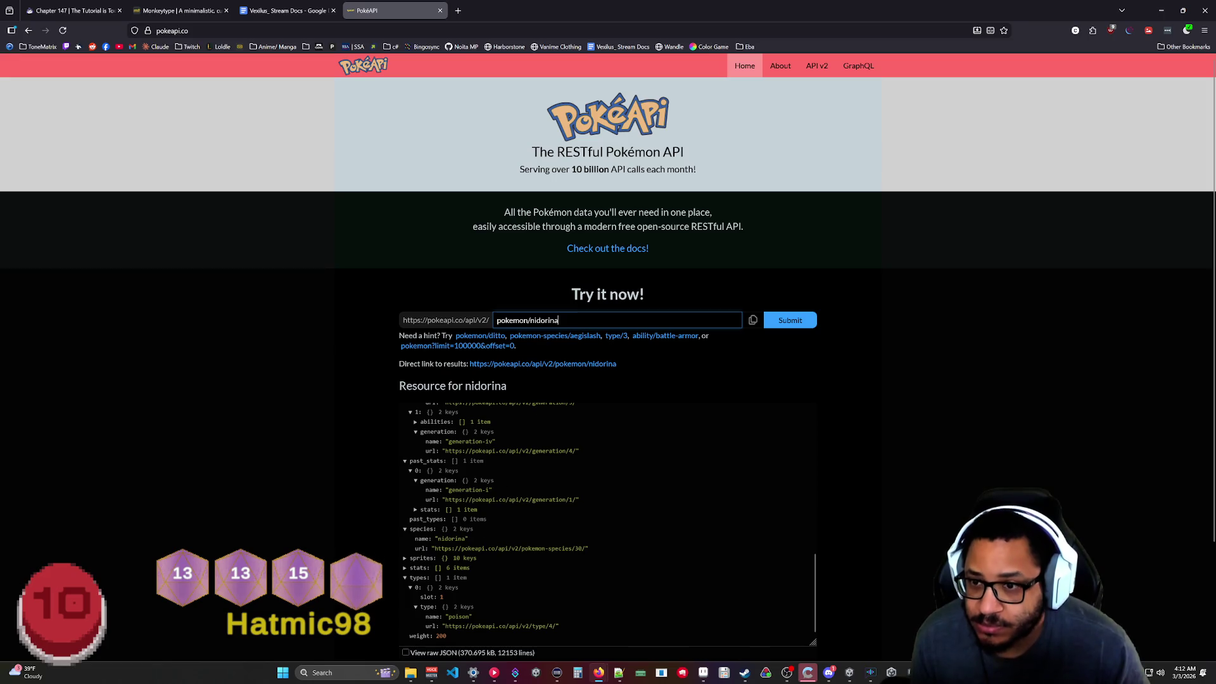
Change the path to pokemon-species and edit nidorina toward nidoran-f.
click(523, 319)
text(-spe)
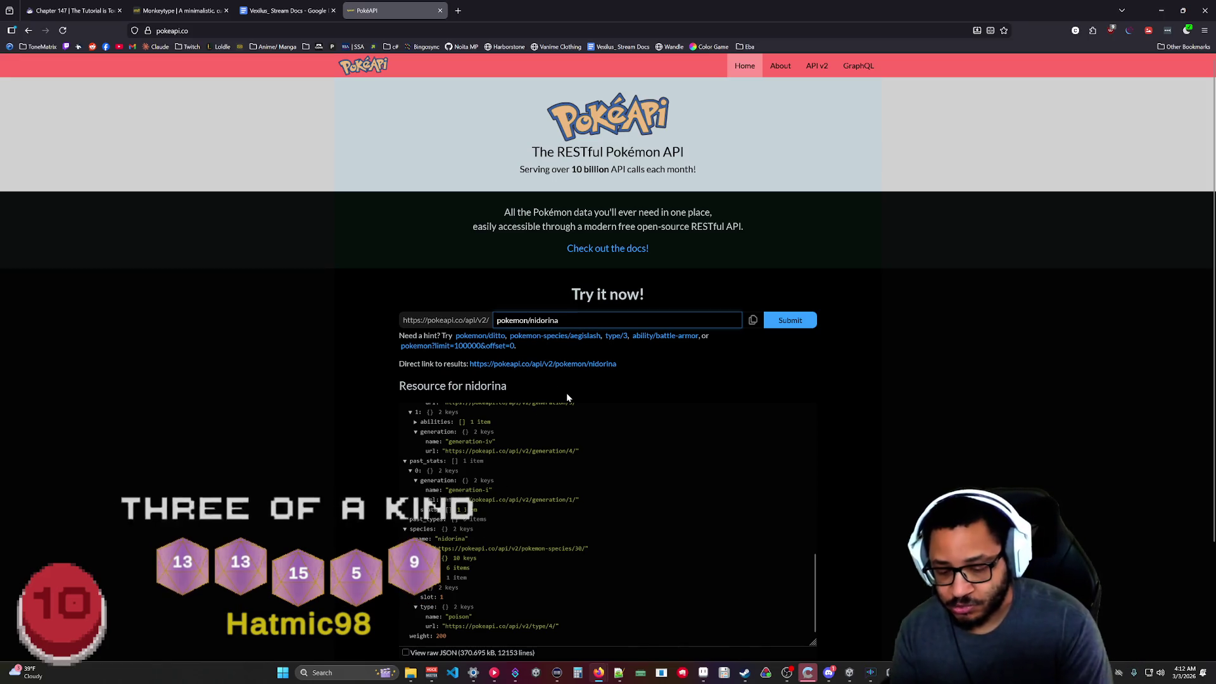
text(cies)
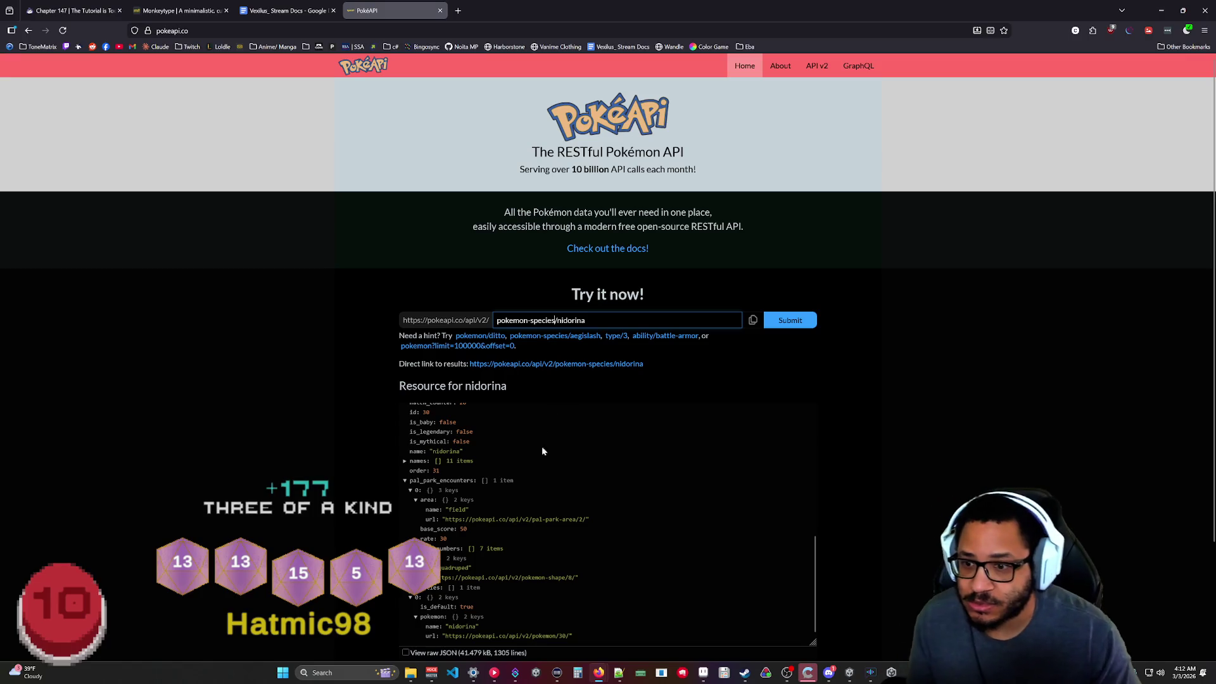
scroll(532, 481, up, 5)
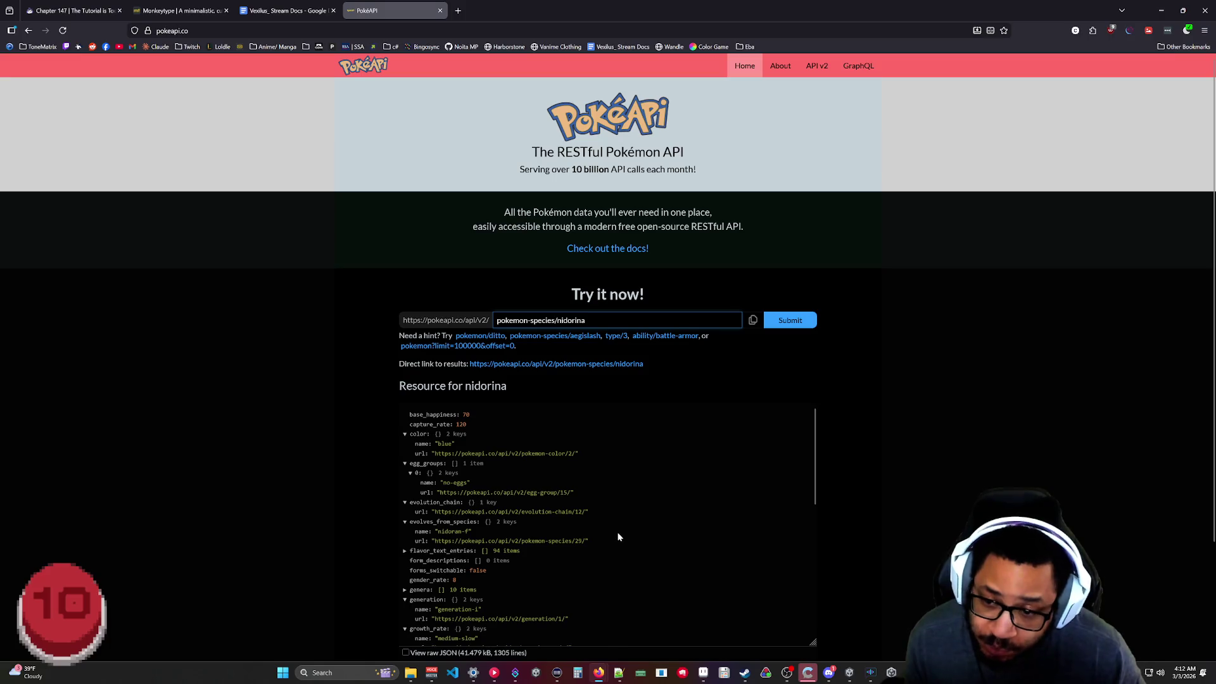
scroll(555, 540, down, 5)
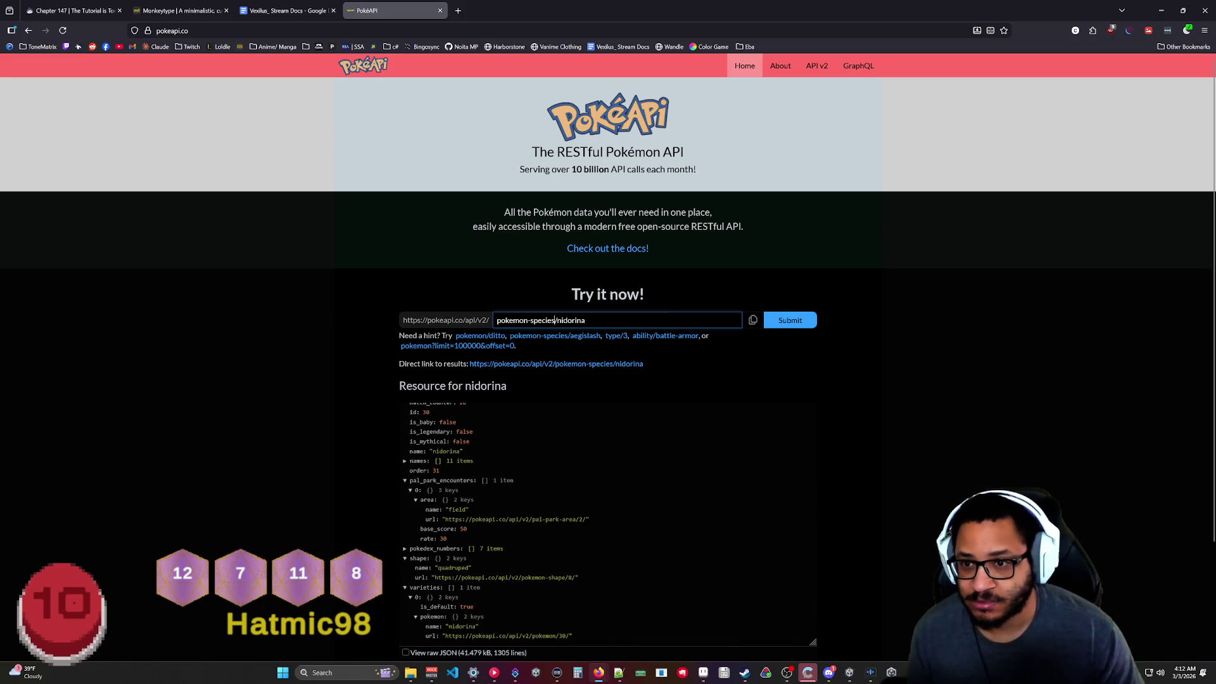
key(BackSpace)
key(BackSpace)
key(BackSpace)
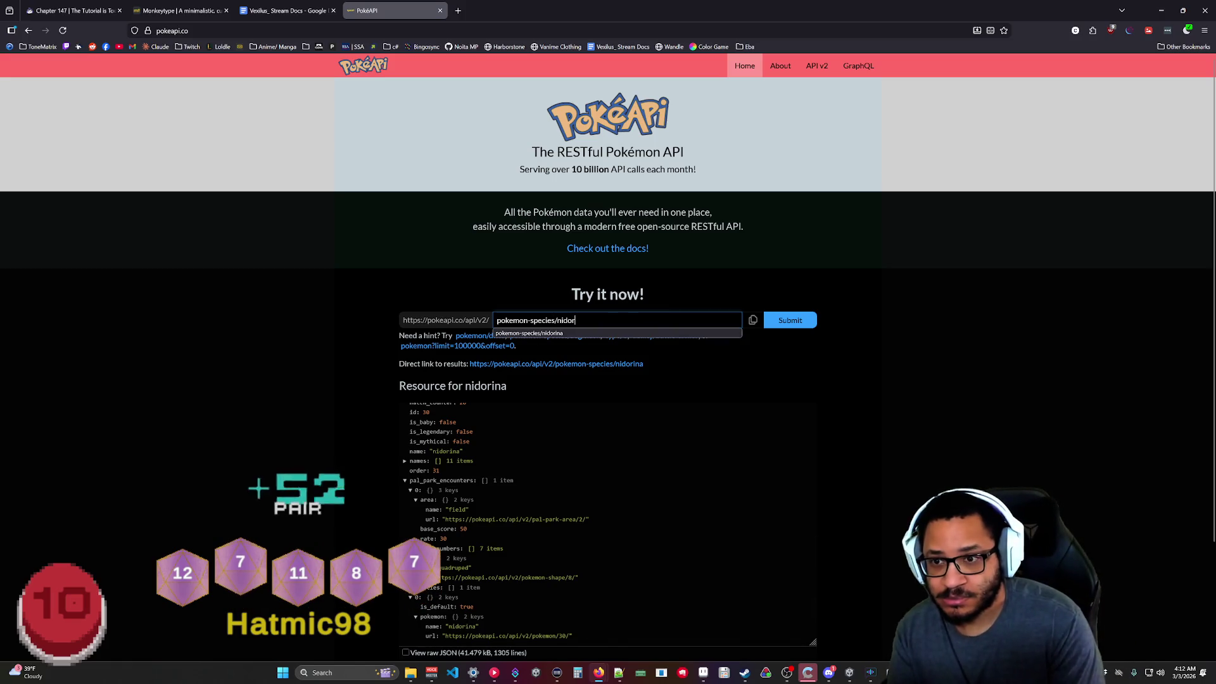
text(an-f)
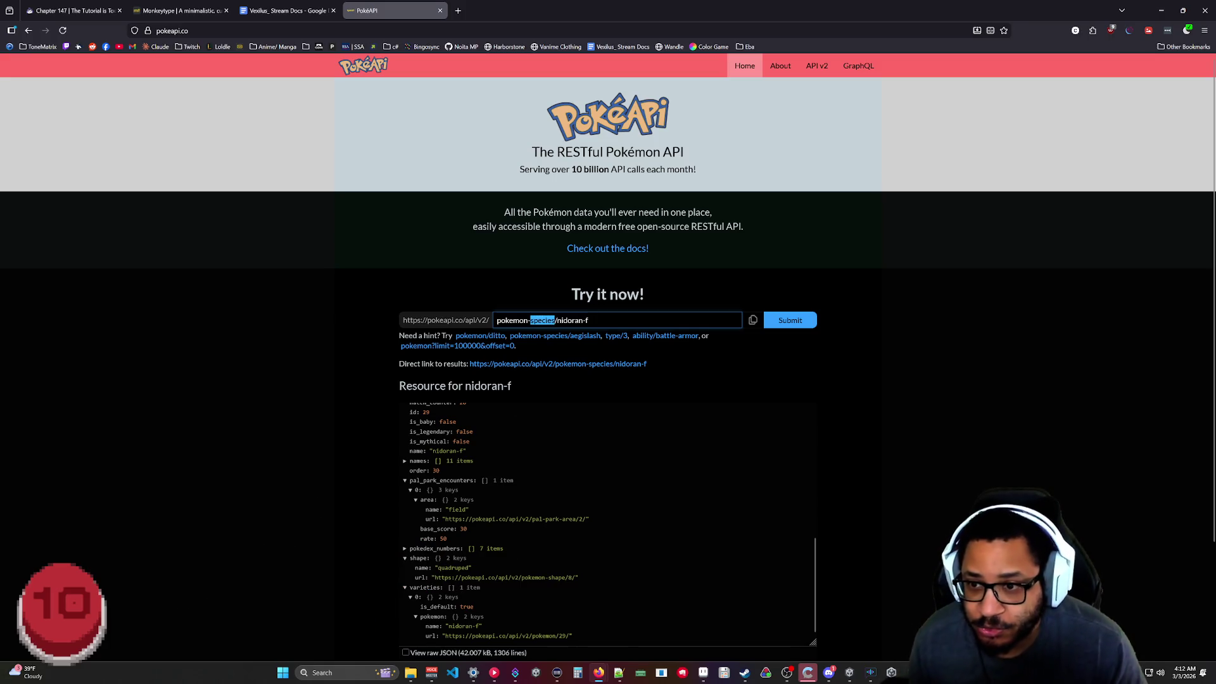
Load pokemon/nidoran-f, check its species name, then return to Rider.
key(Return)
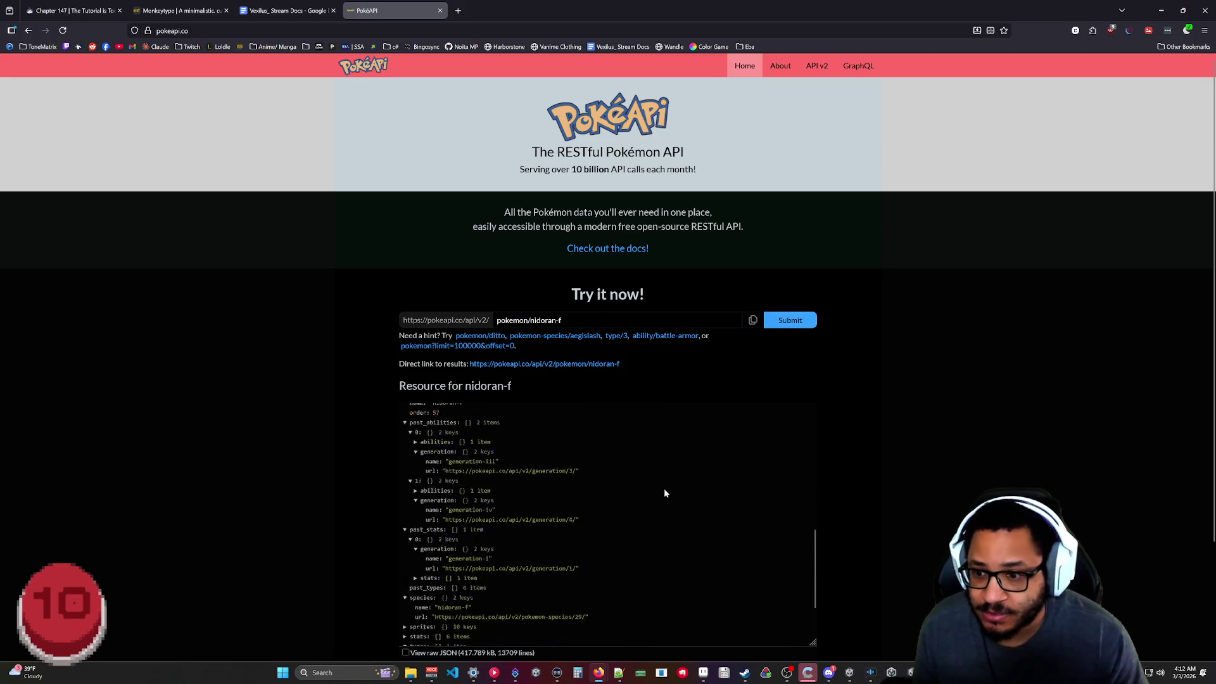
scroll(617, 544, down, 2)
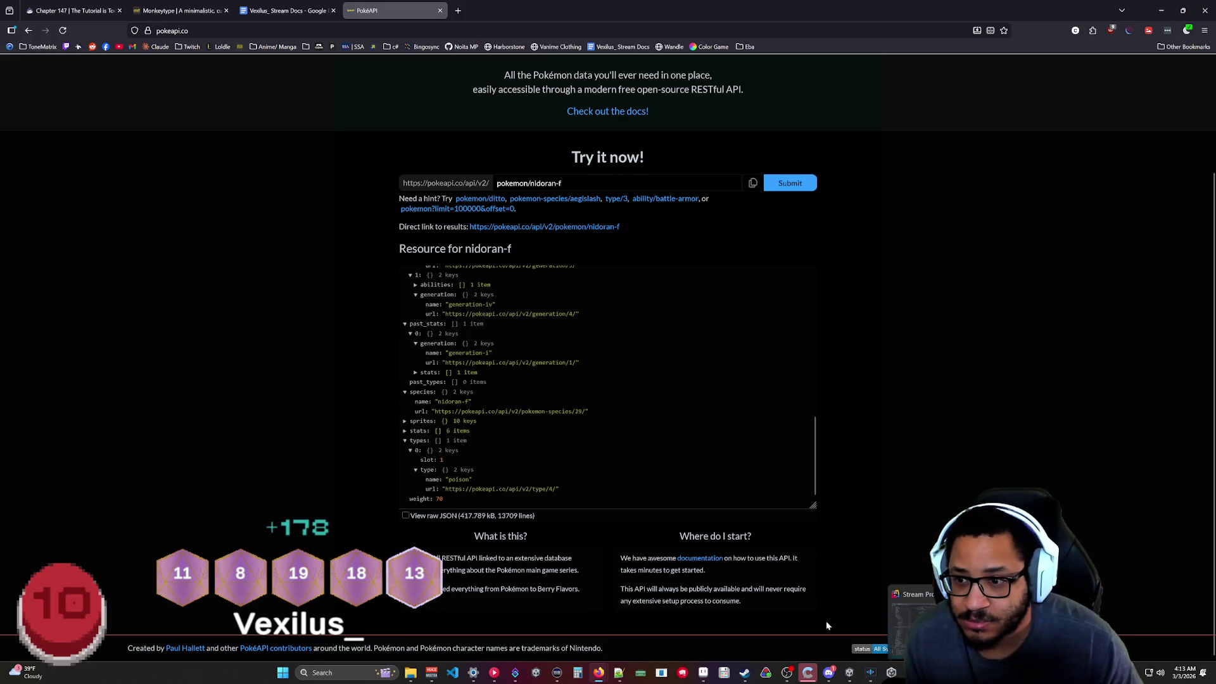
drag(816, 464, 832, 278)
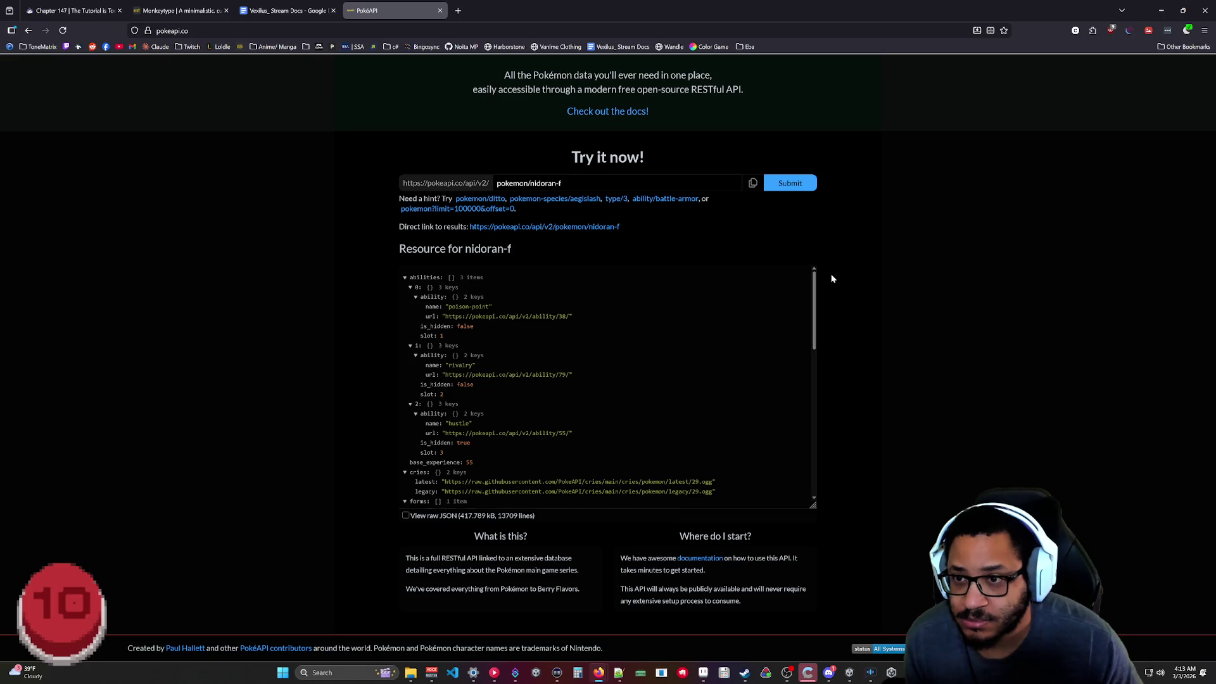
key(alt+Tab)
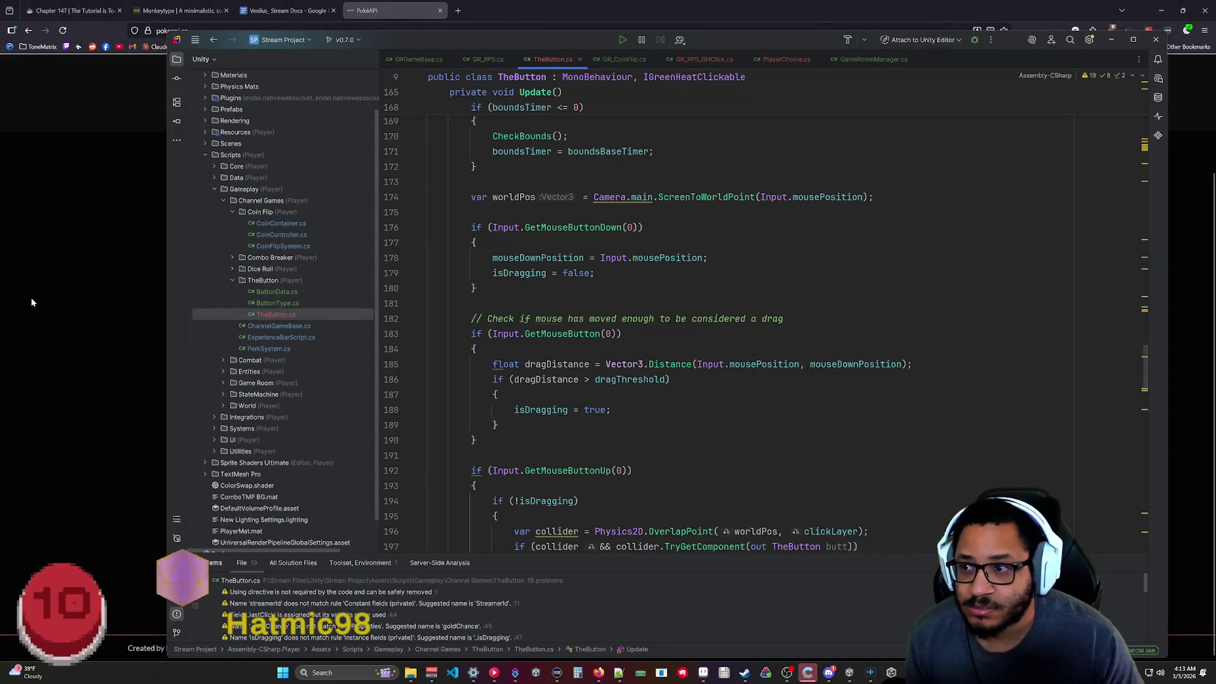
Add 'public Species Species { get; set; }' to the Pokemon class.
mouse_move(515, 673)
click(556, 631)
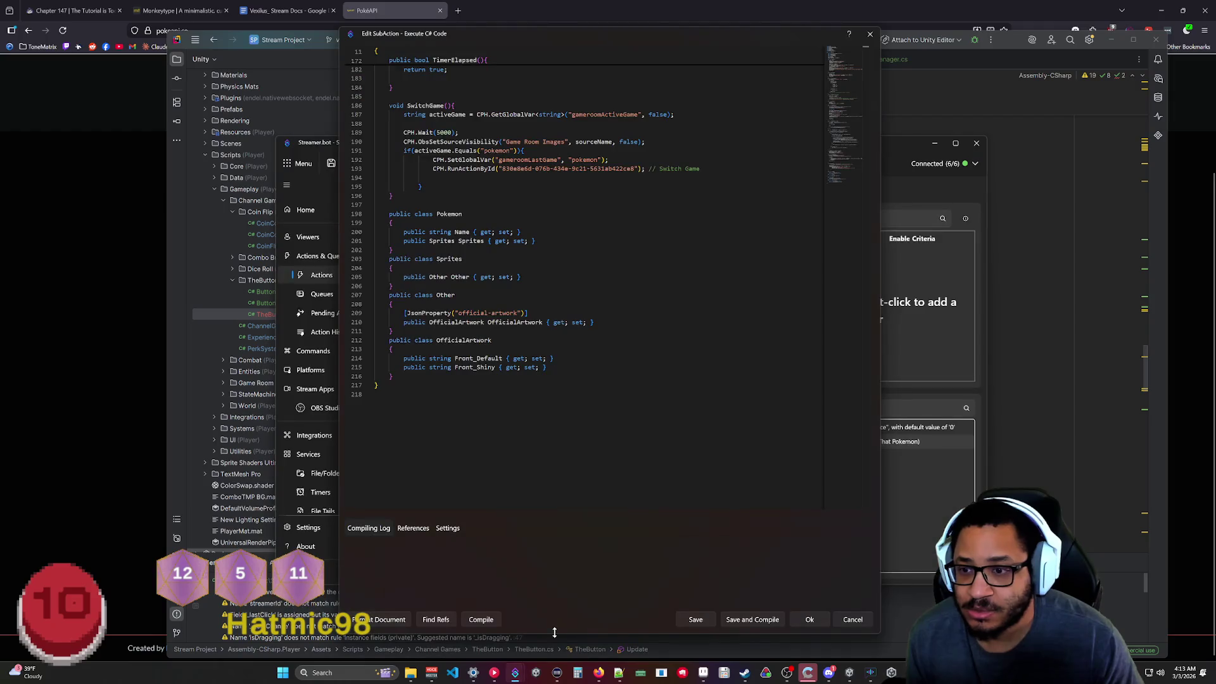
scroll(588, 253, up, 2)
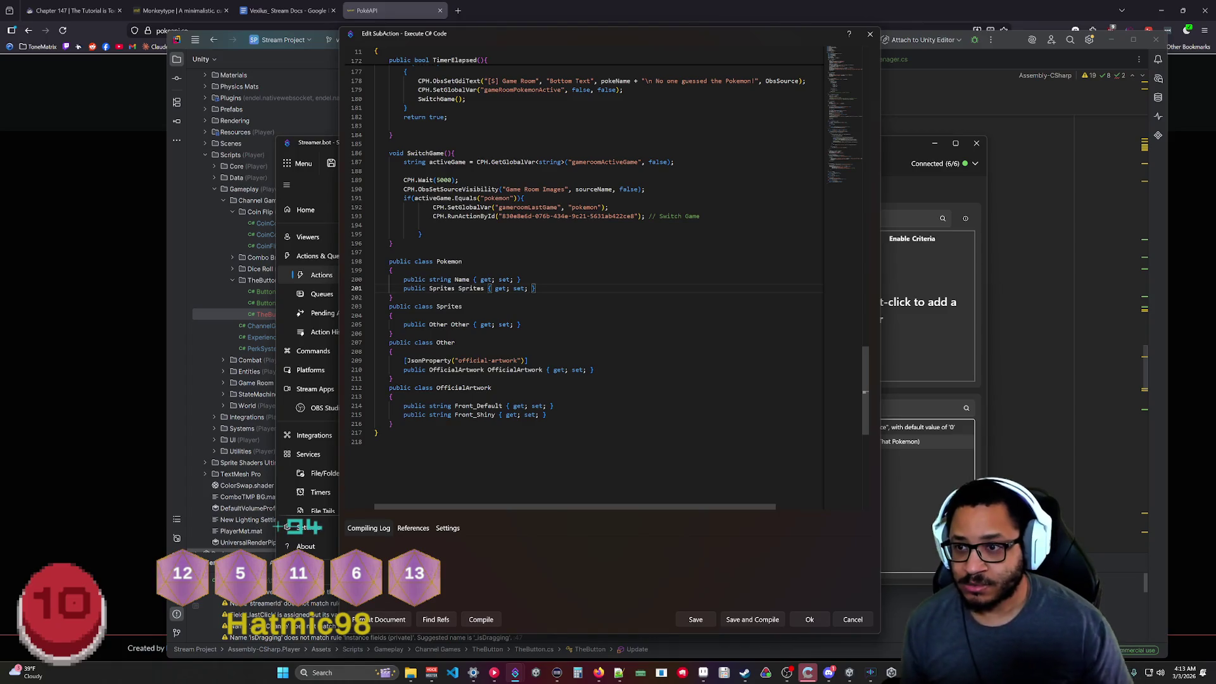
key(Return)
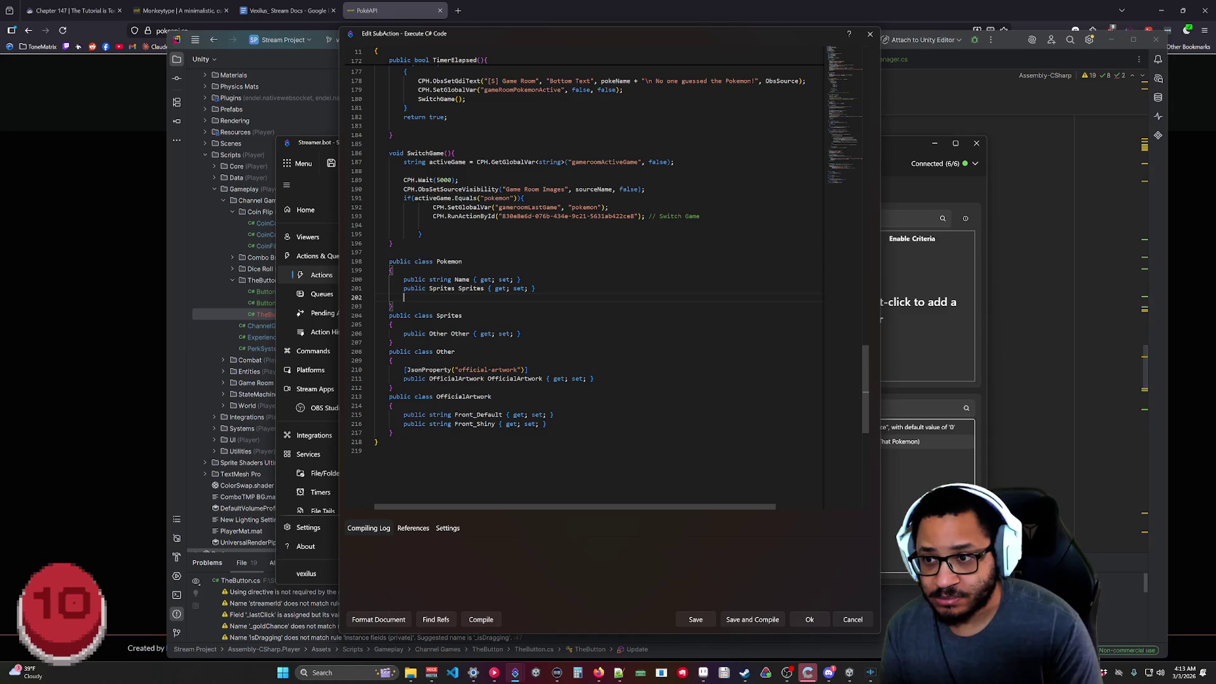
text(public Sp)
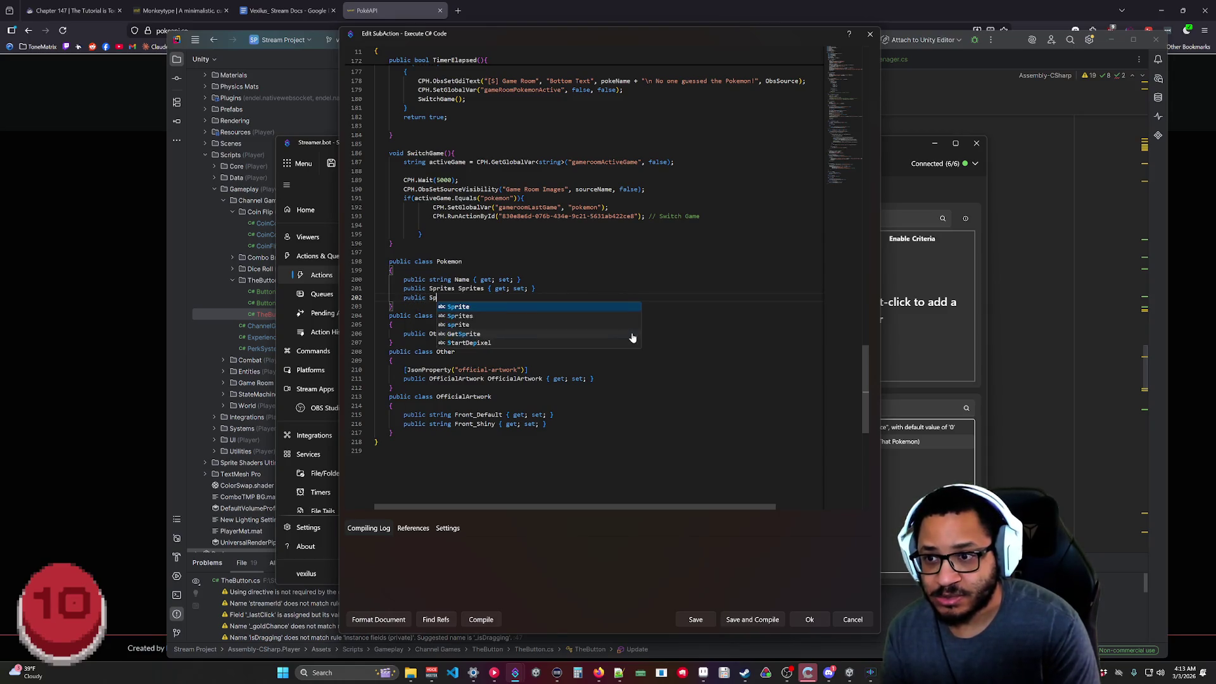
text(ecies Species)
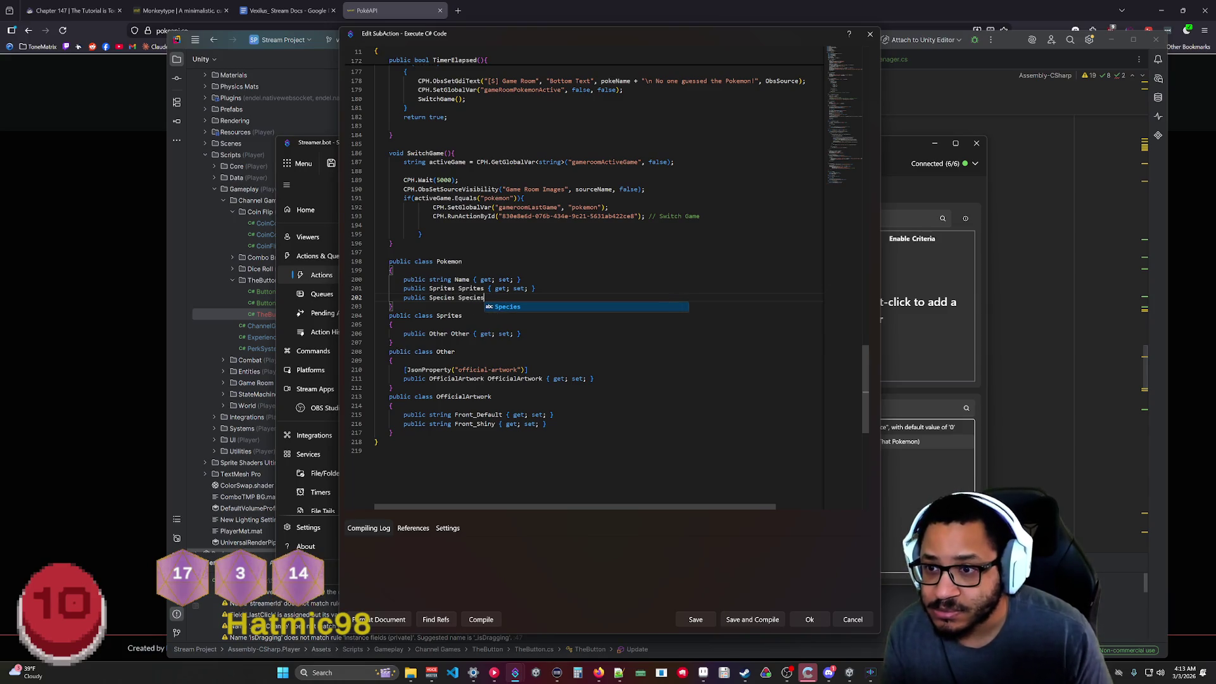
text( { get; set;)
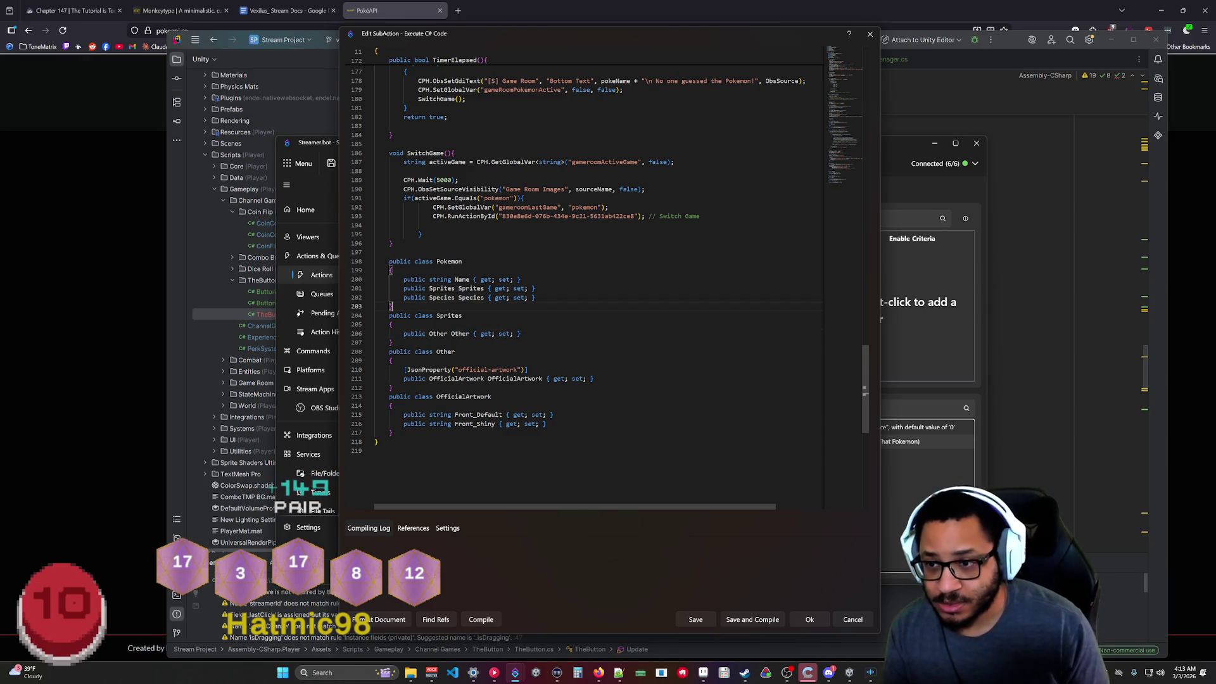
Create a Species class containing 'public string Name { get; set; }'.
key(Return)
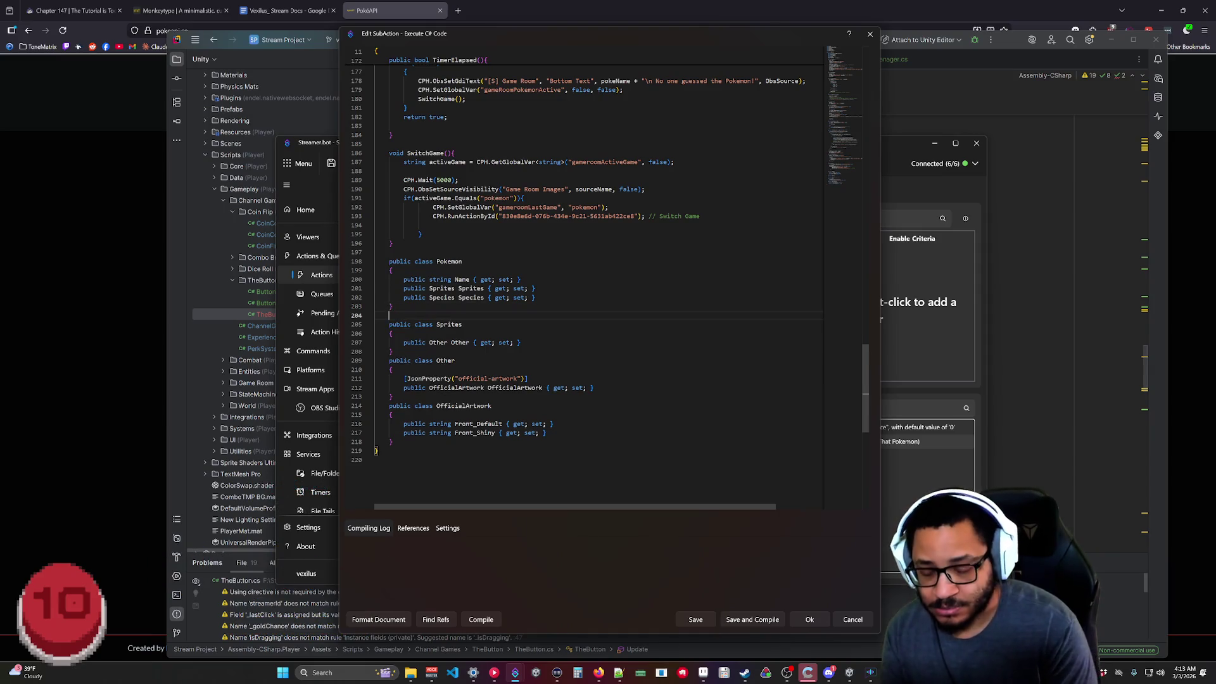
text(public )
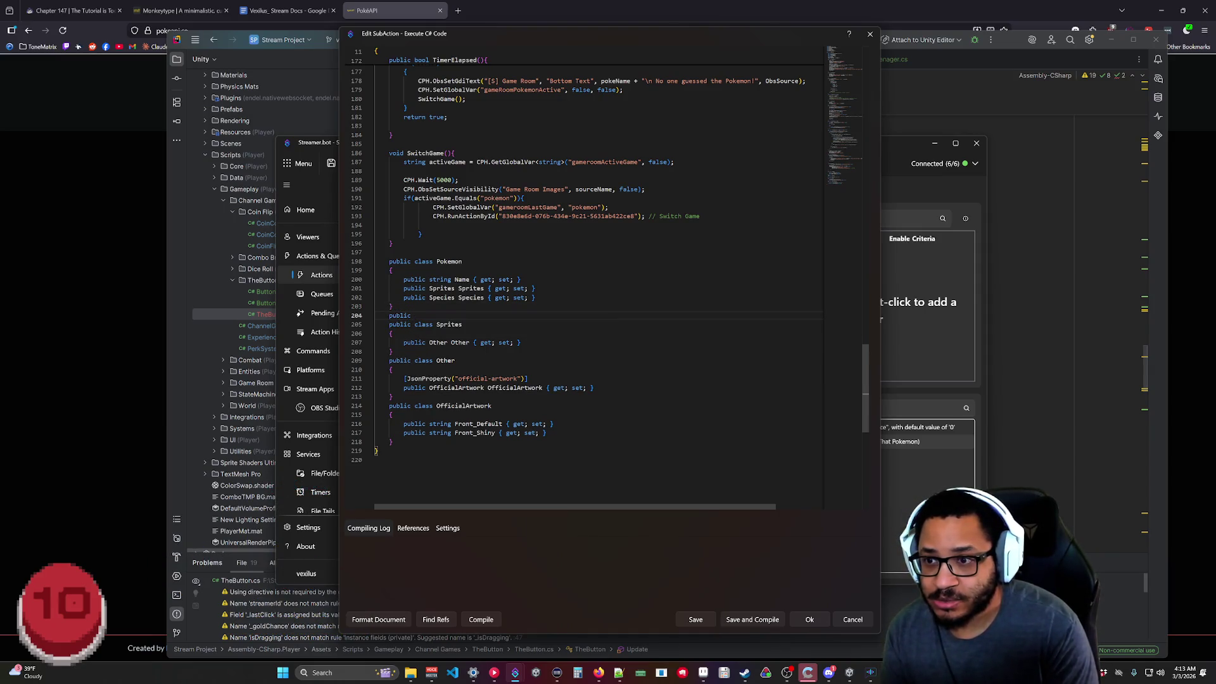
text(Species)
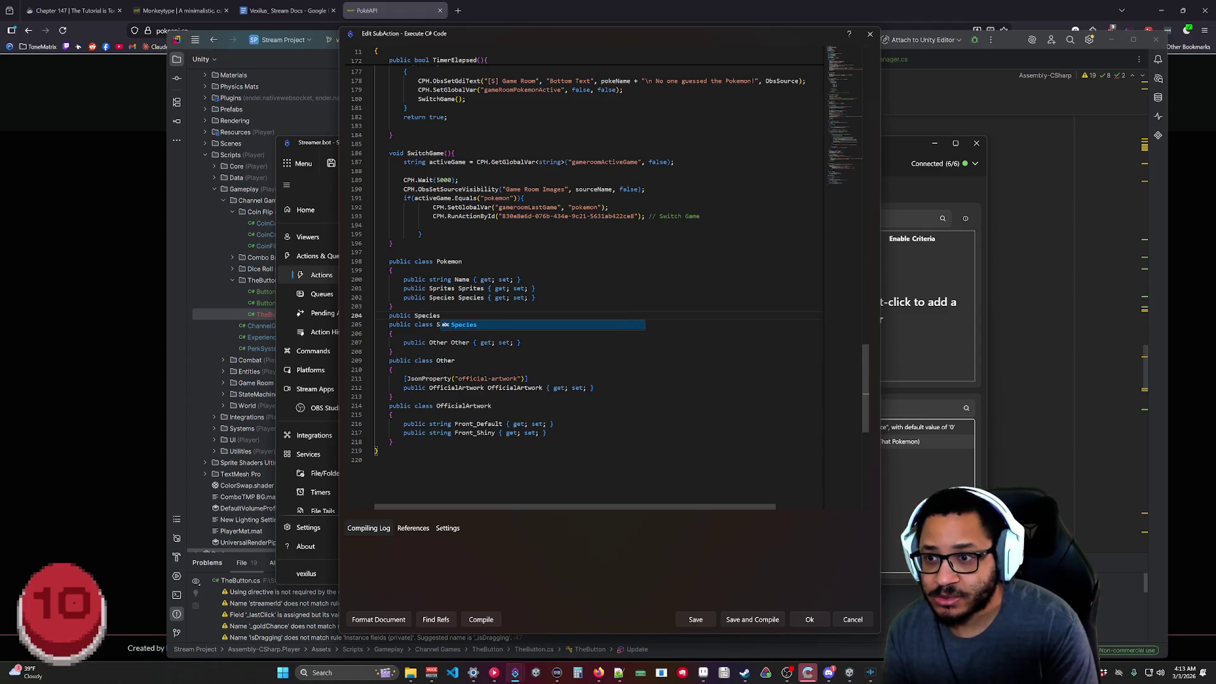
key(BackSpace)
key(BackSpace)
key(BackSpace)
key(BackSpace)
key(BackSpace)
key(BackSpace)
key(BackSpace)
text(c)
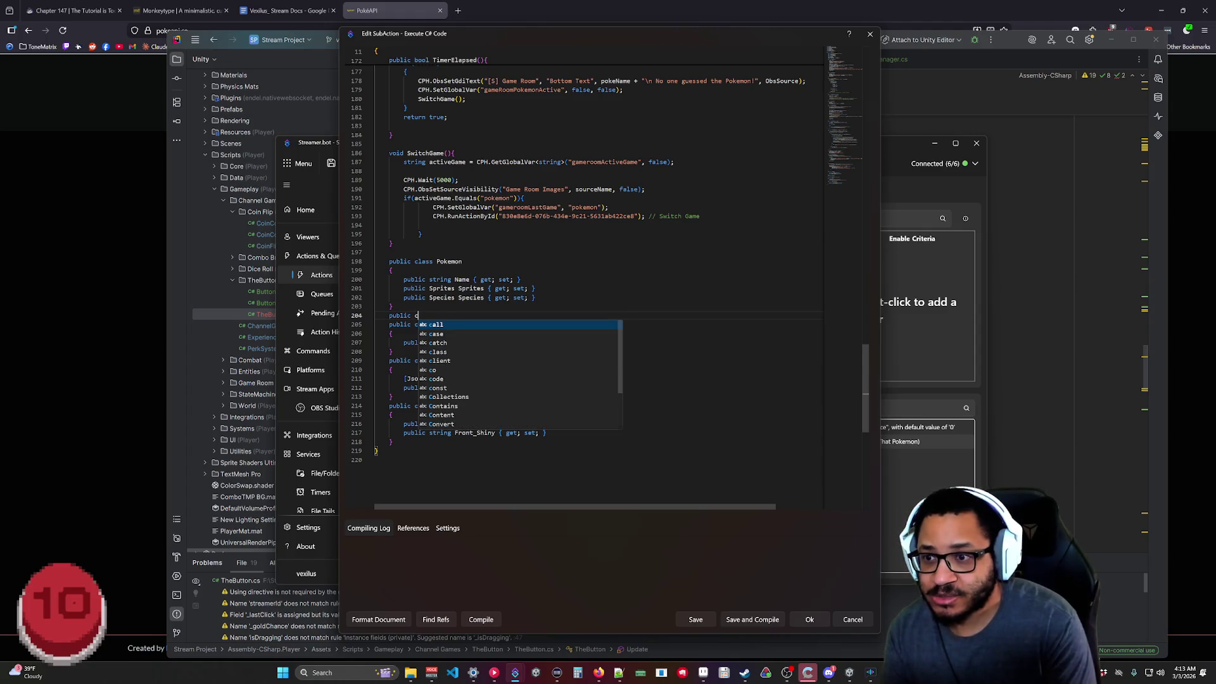
text(lass Species)
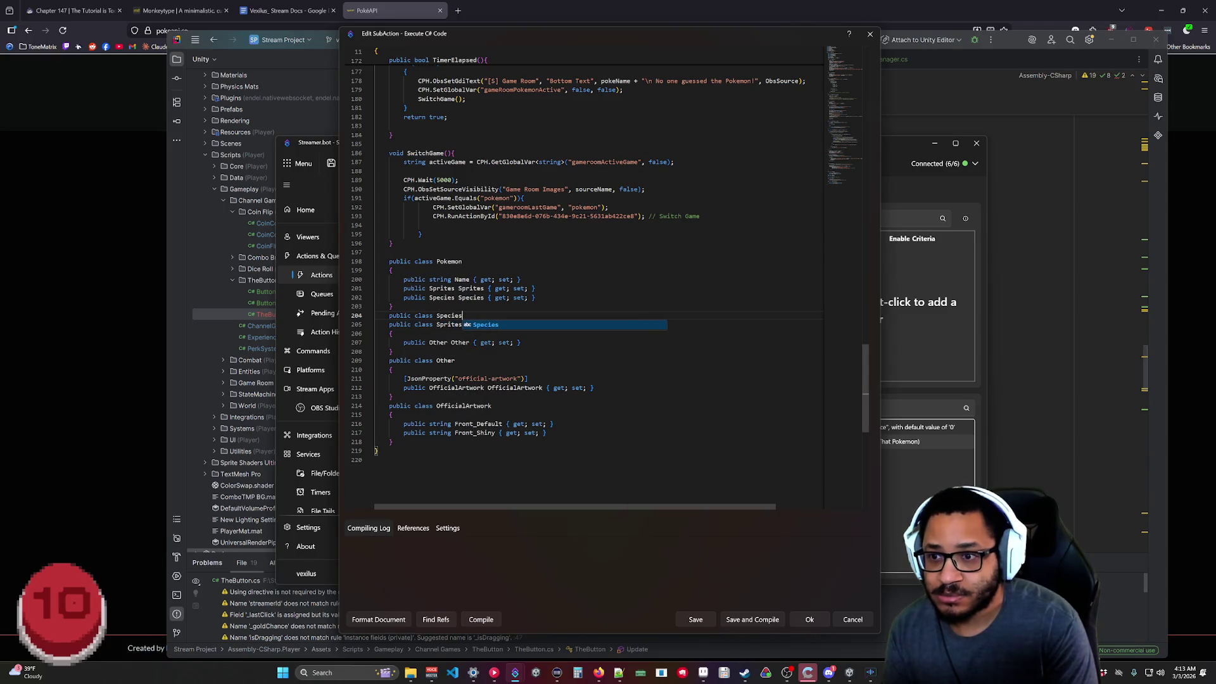
text({)
key(Return)
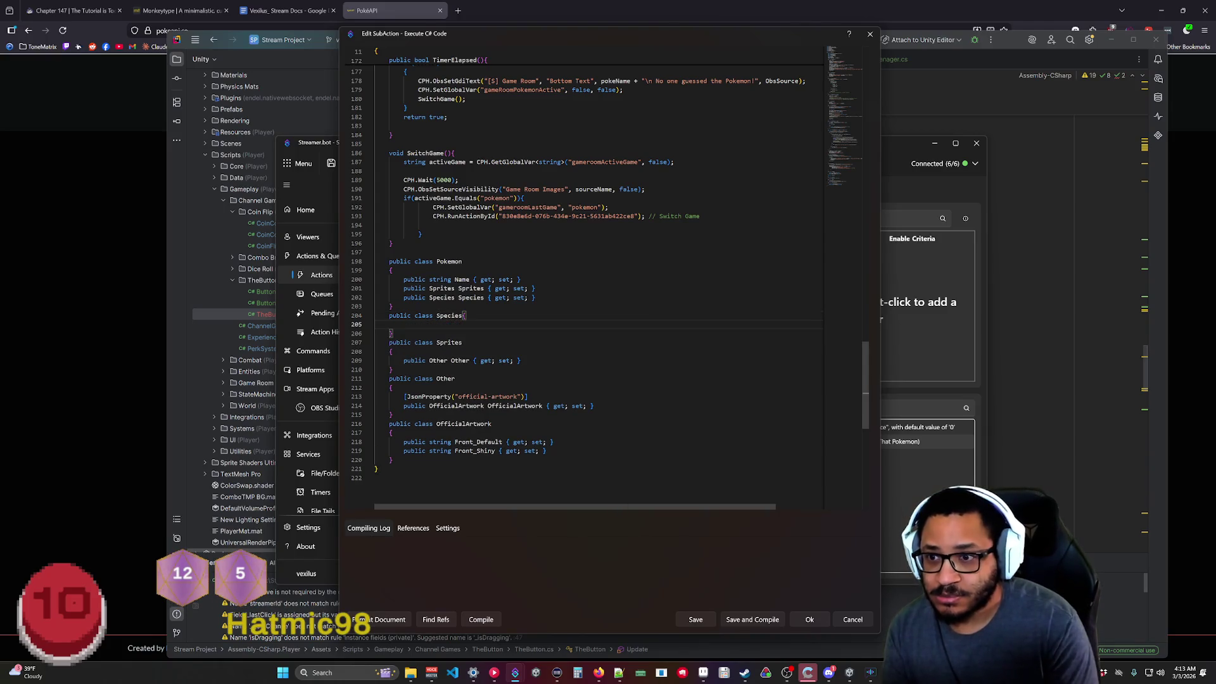
click(463, 315)
key(Return)
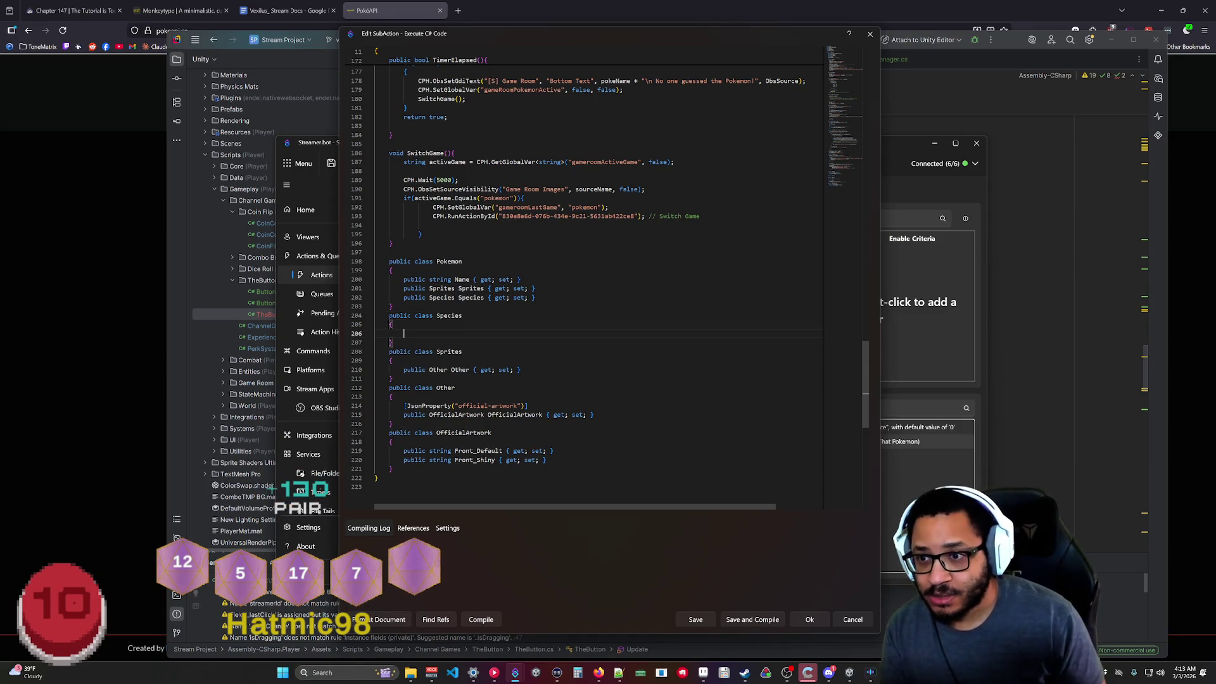
text(public string Name)
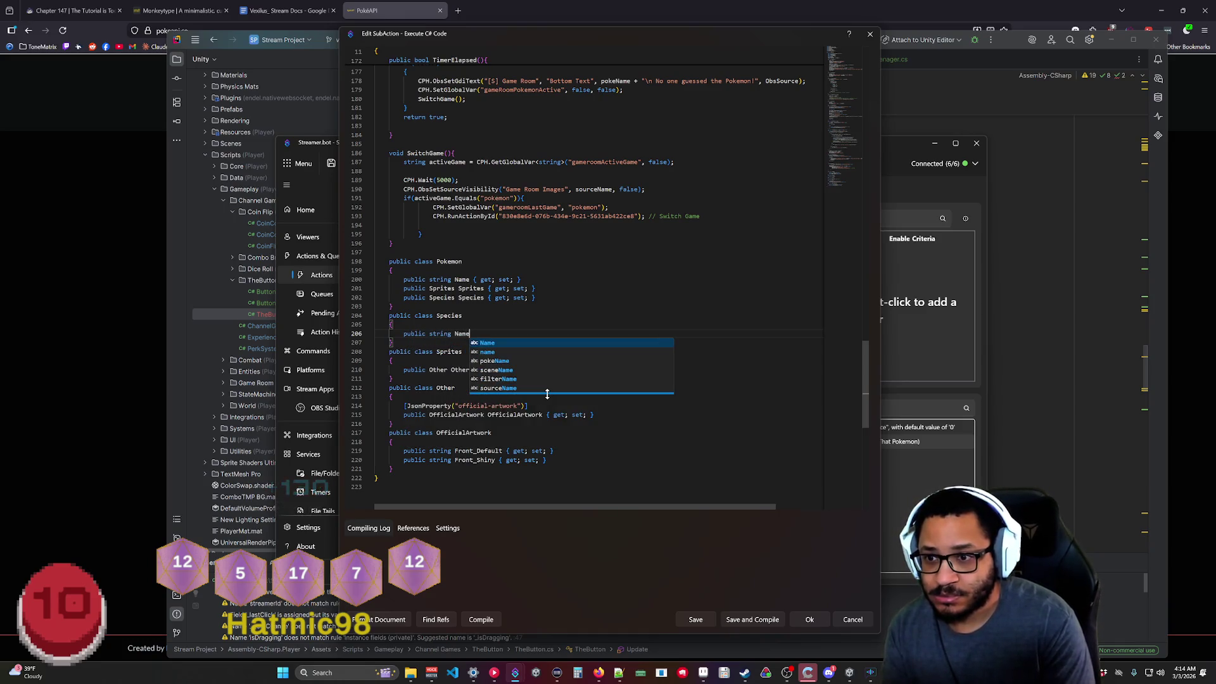
text( { get; set;)
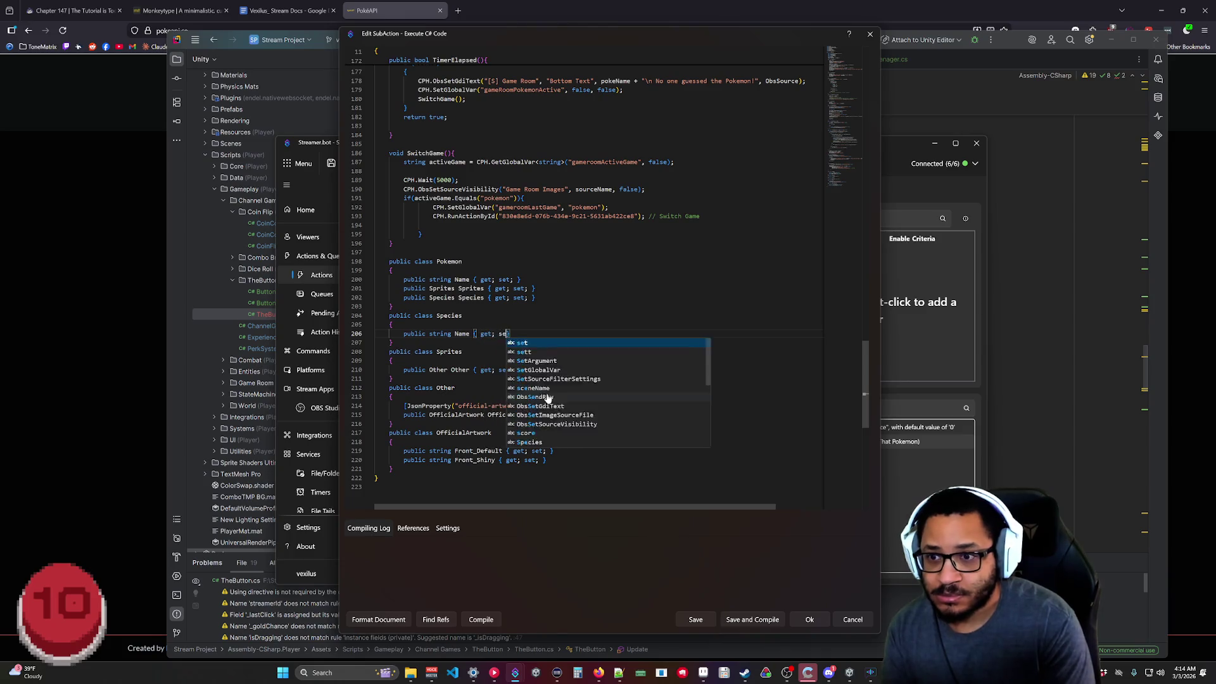
click(455, 387)
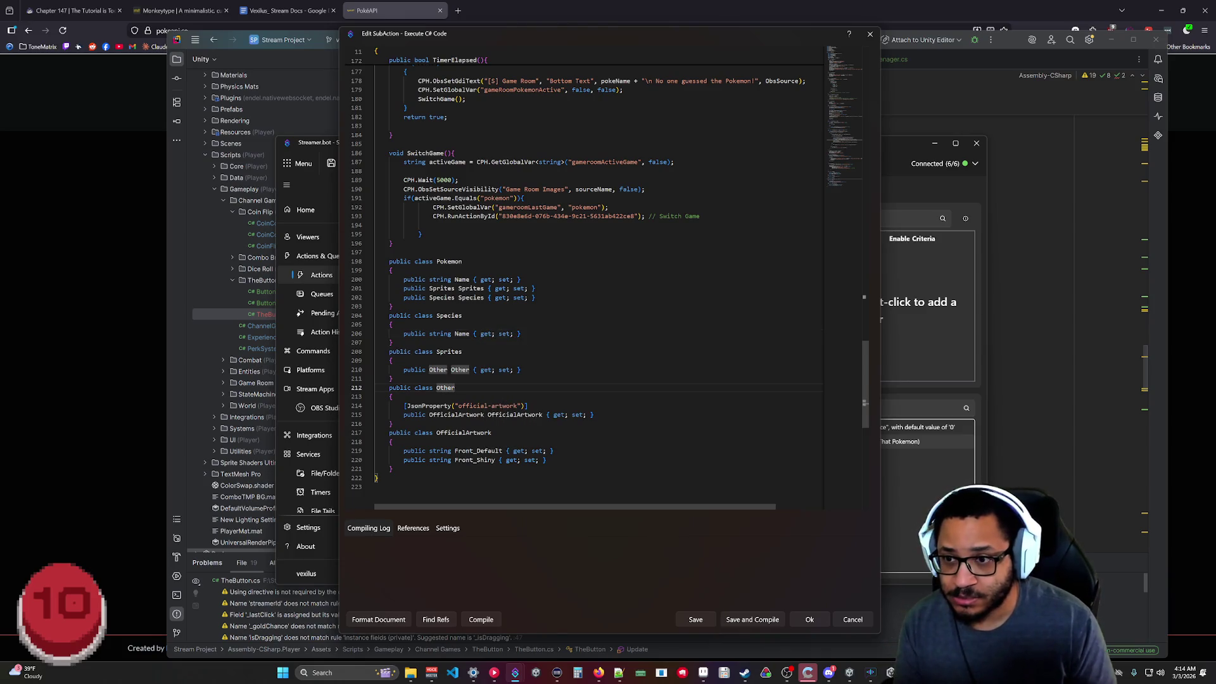
drag(865, 382, 867, 288)
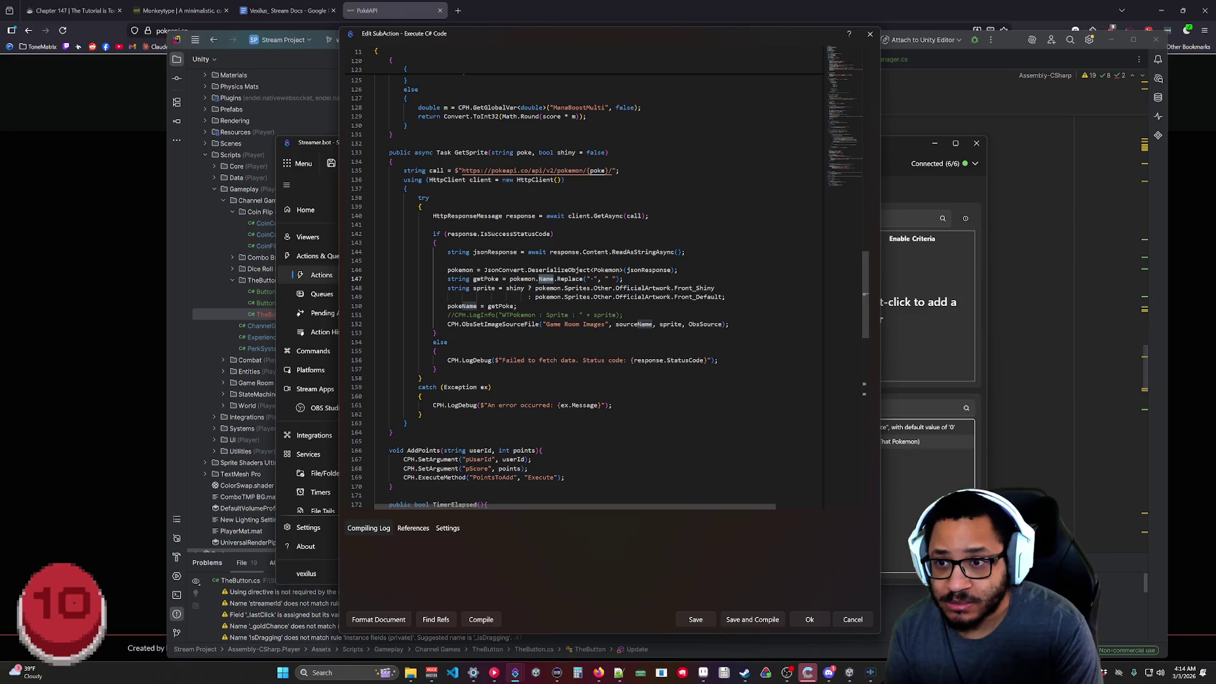
Change pokemon.Name to pokemon.Species.Name in GetSprite, compile, and close the editor.
text(Species.Name)
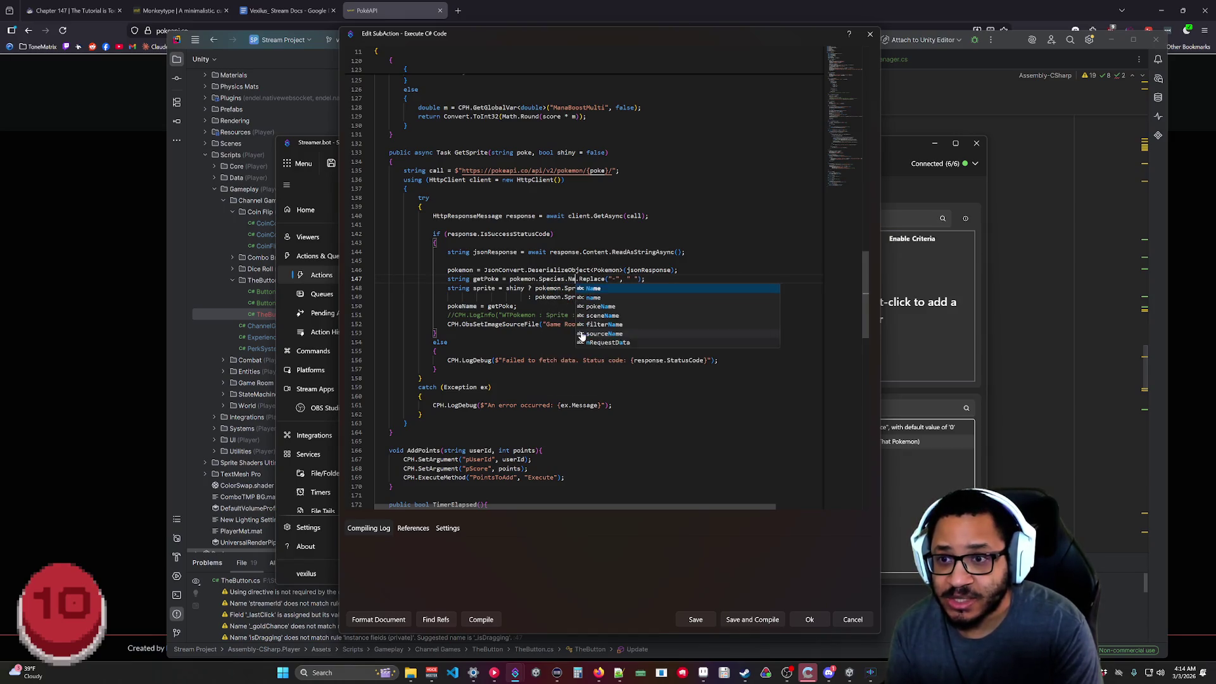
click(551, 450)
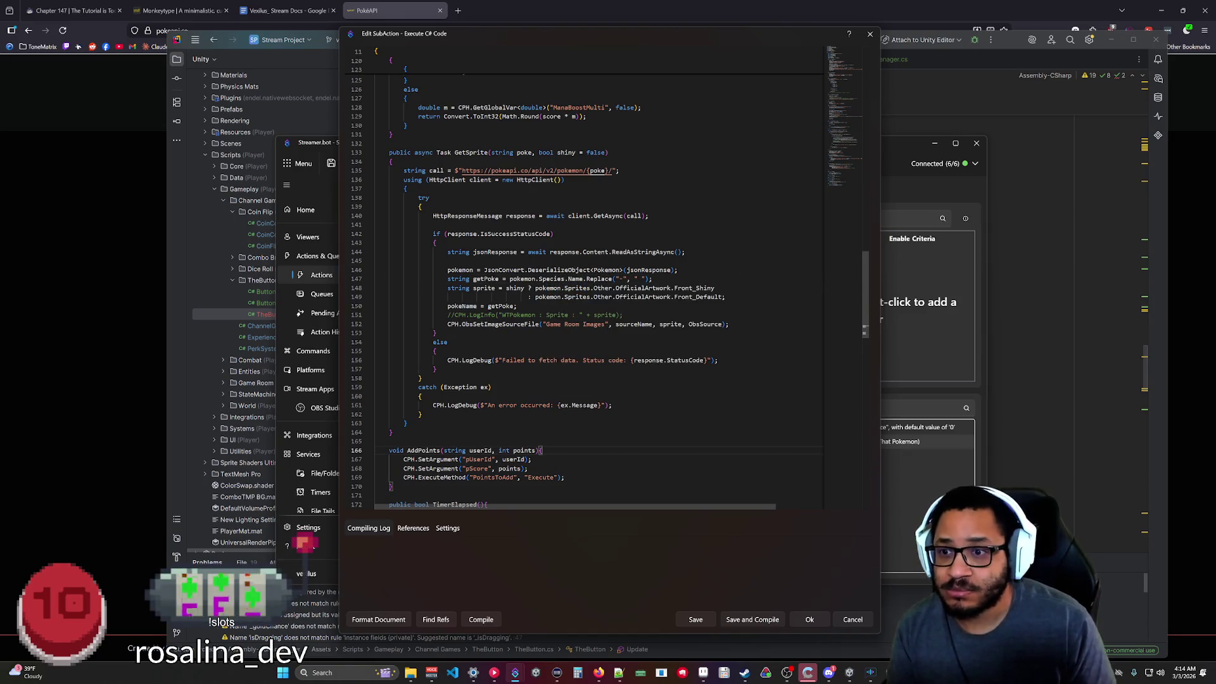
click(481, 620)
click(753, 619)
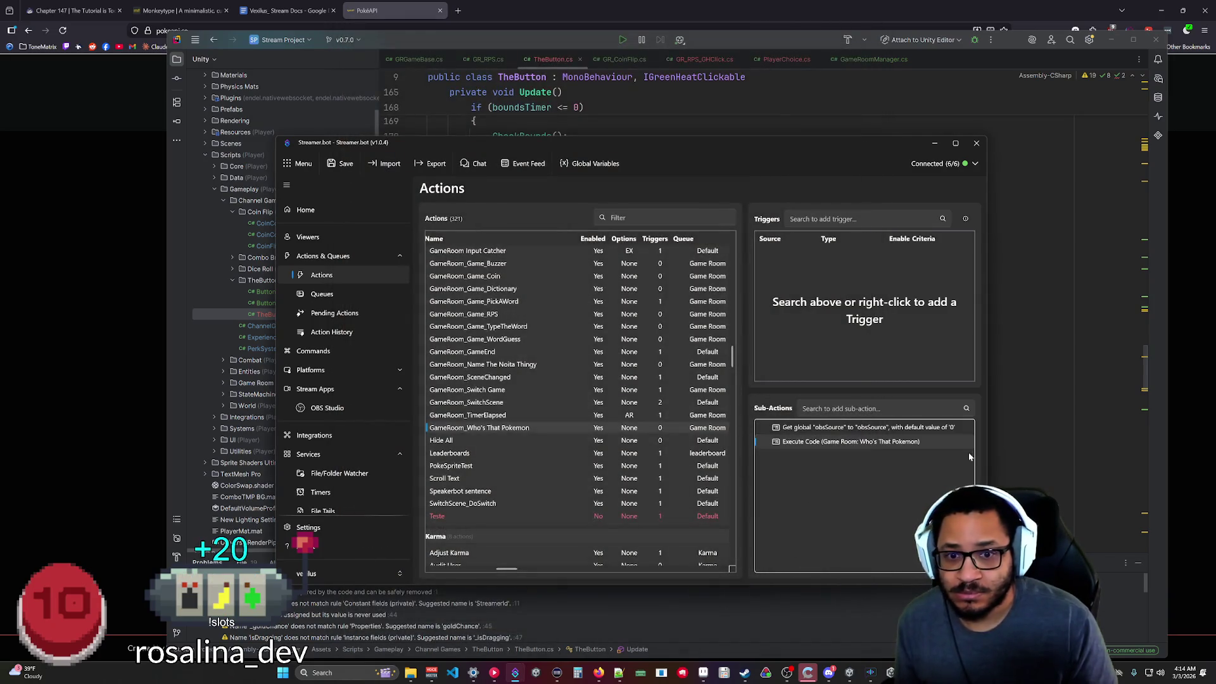
Return to Streamer.bot and select the GameRoom_Switch Game action.
key(alt+Tab)
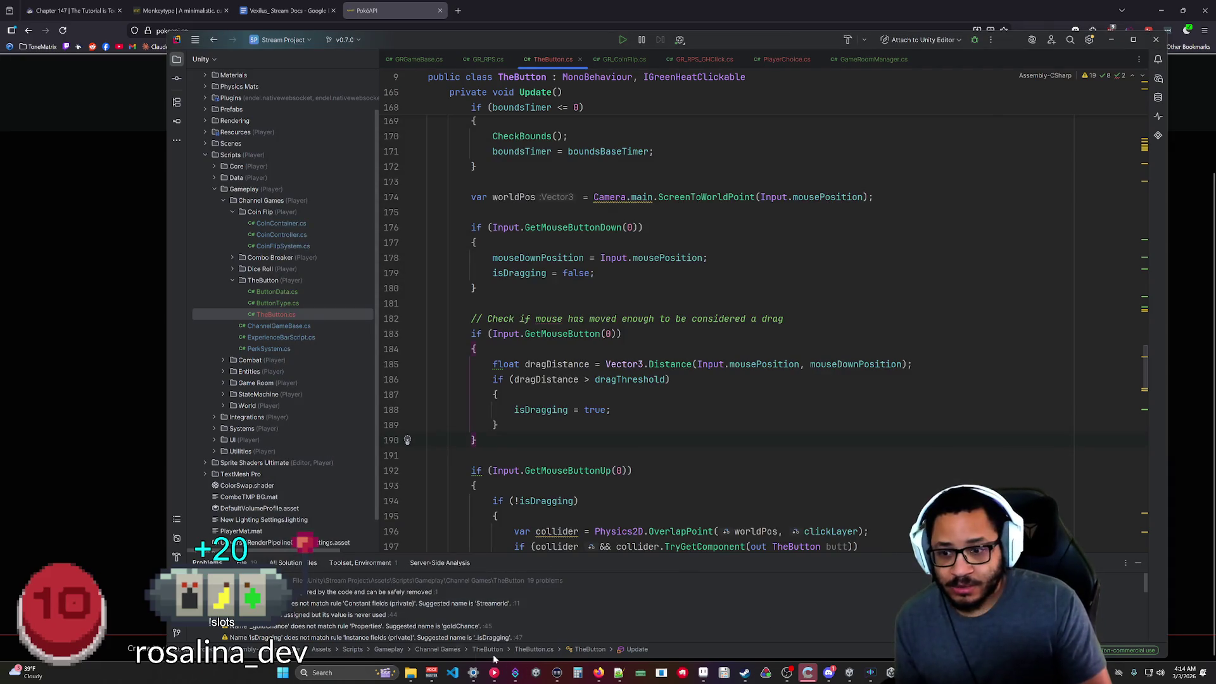
click(516, 674)
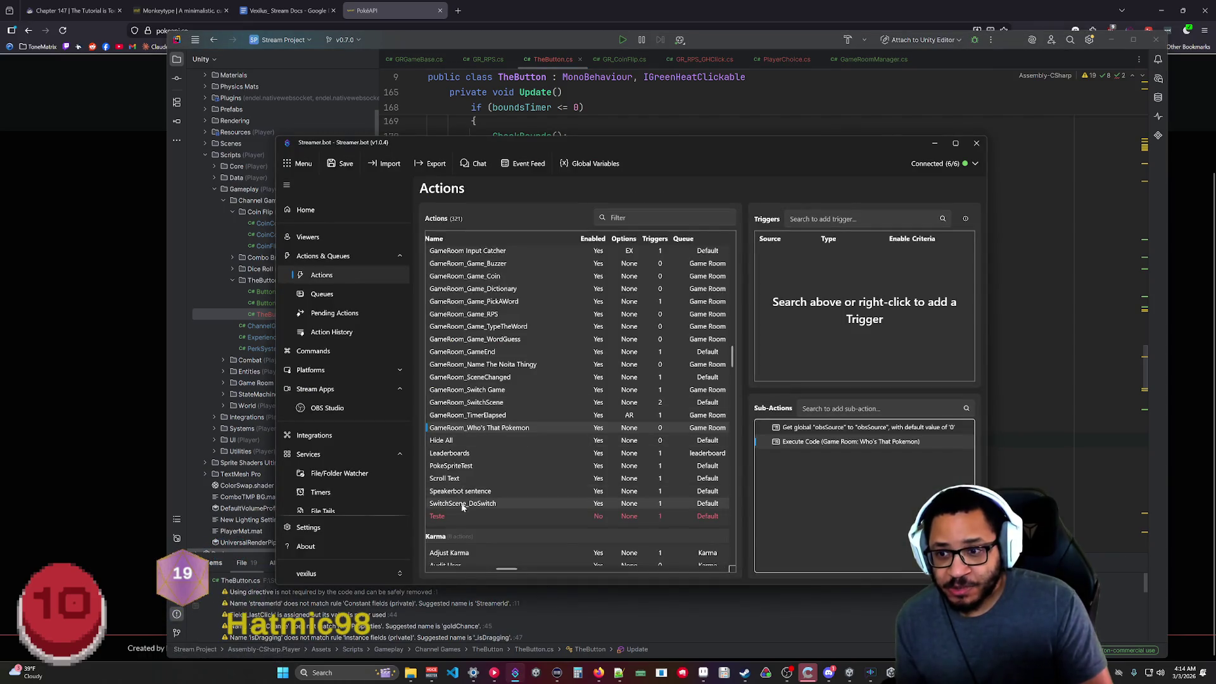
click(499, 403)
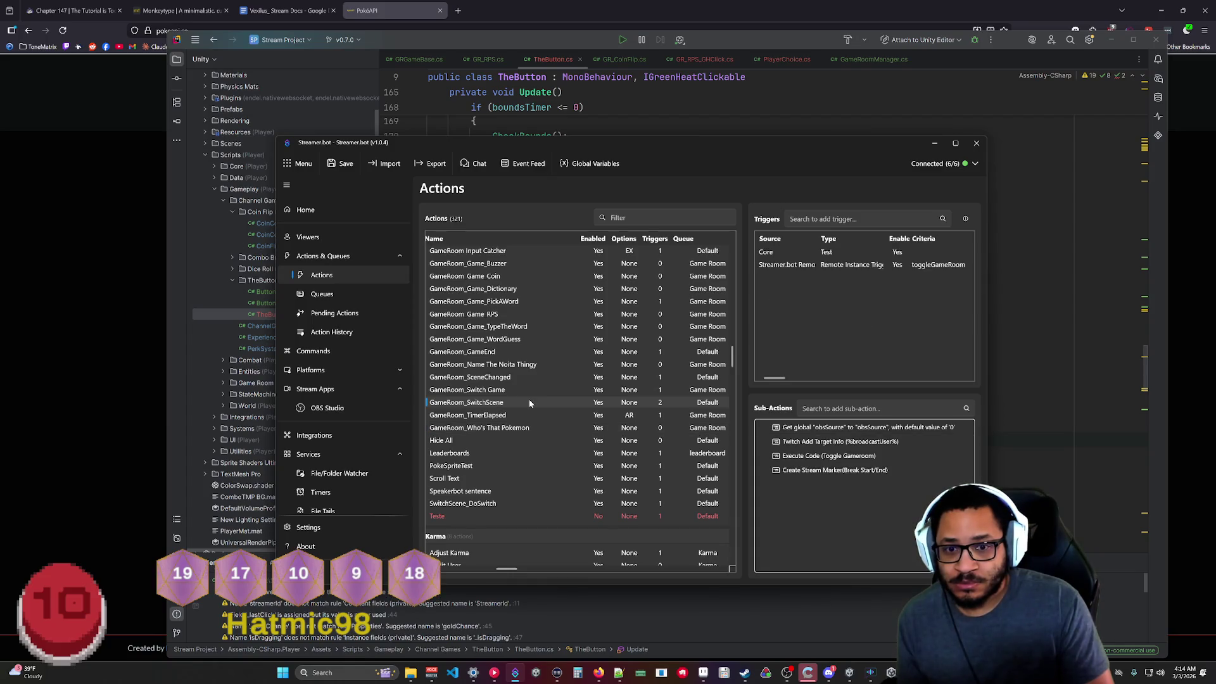
click(507, 390)
Change the Set argument %forceGame% value from noita to pokemon and enable it.
double_click(834, 456)
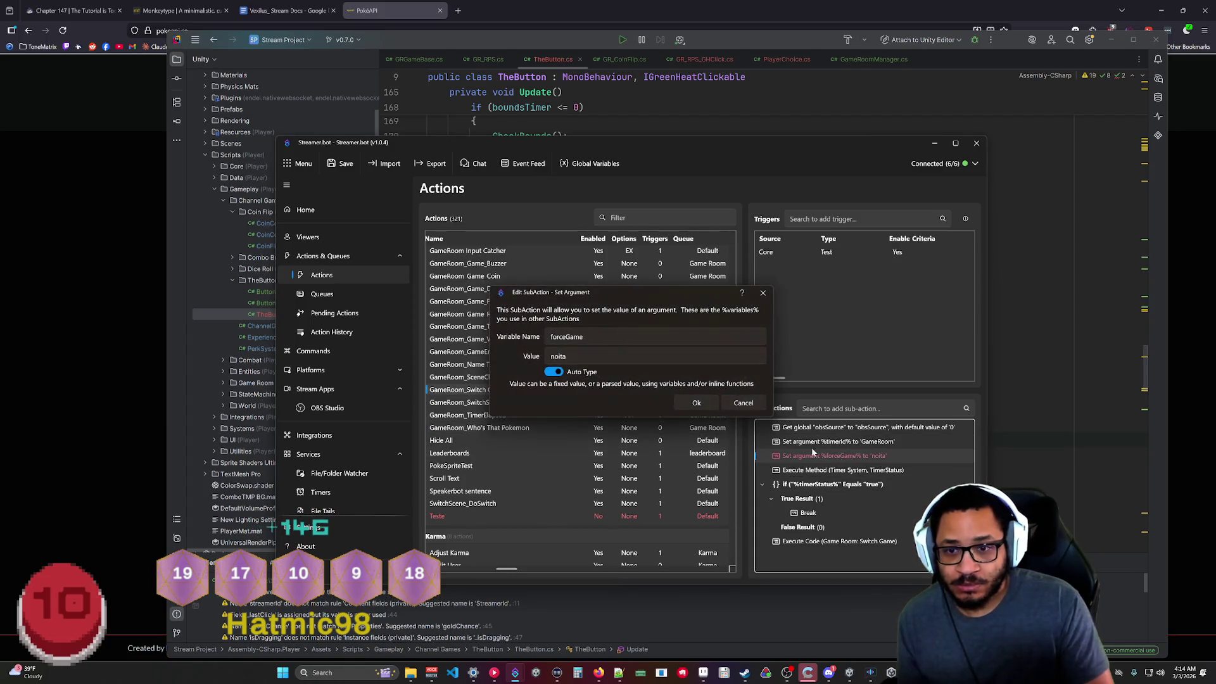
double_click(558, 356)
text(pokemon)
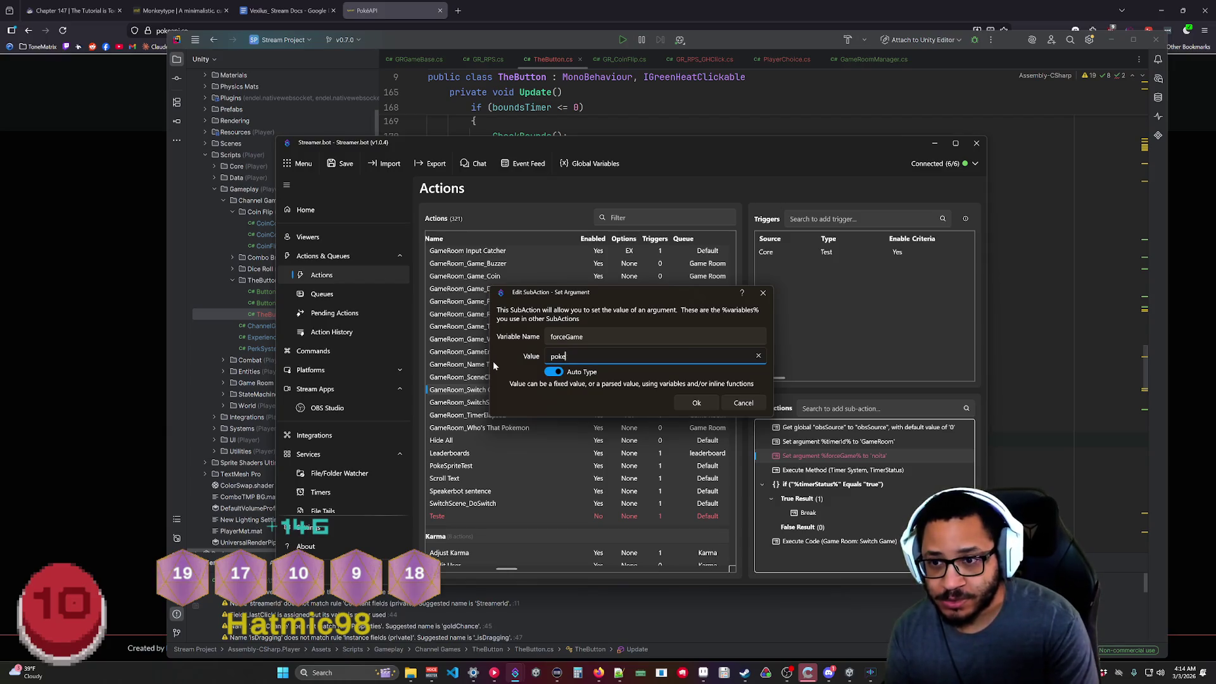
click(696, 403)
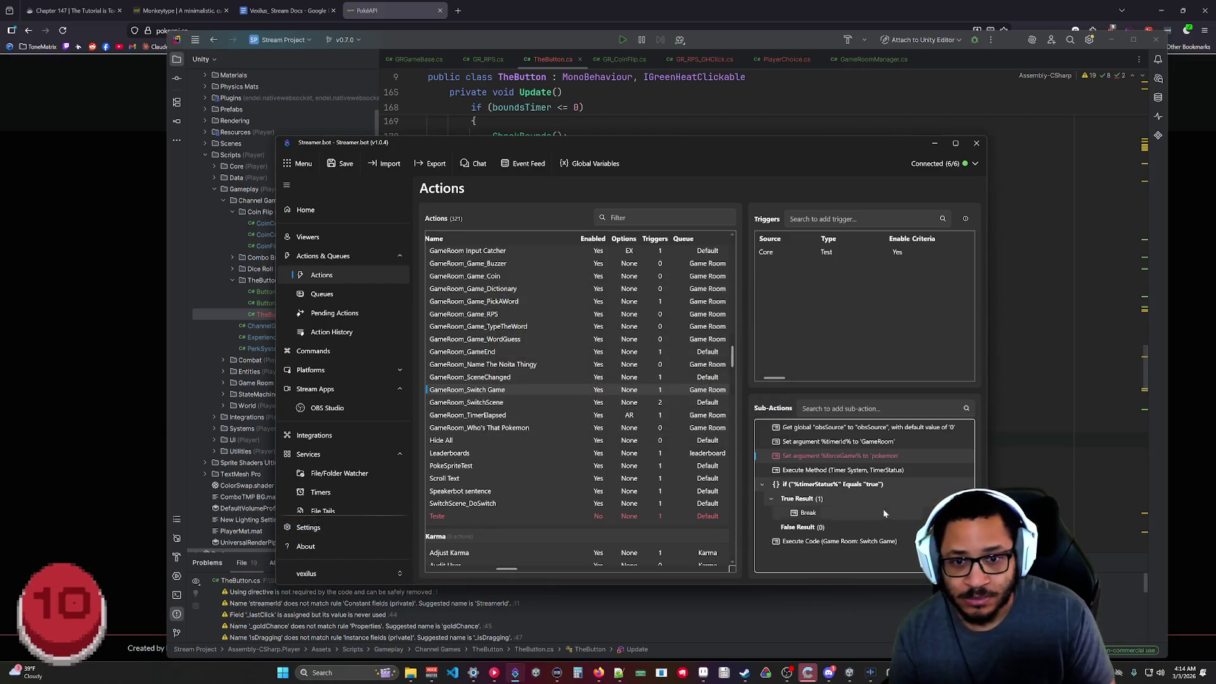
right_click(836, 453)
click(874, 371)
click(915, 540)
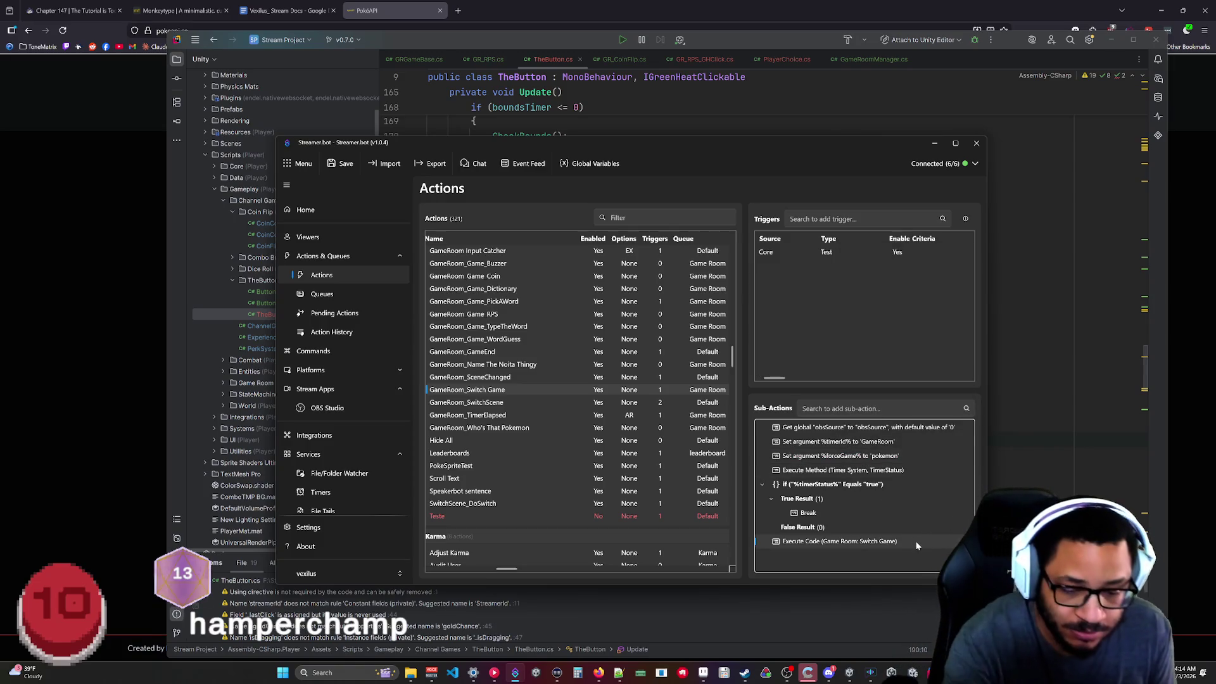
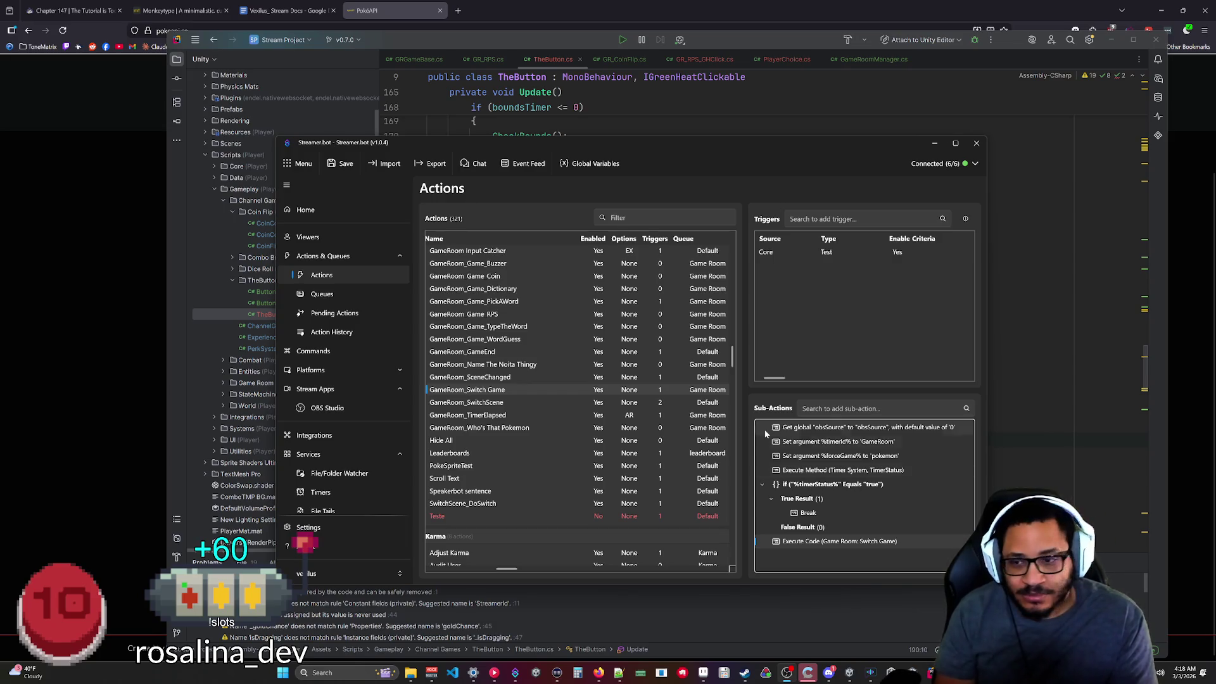
Minimize Streamer.bot and switch the browser to the Vexilus_Stream Docs tab.
click(130, 193)
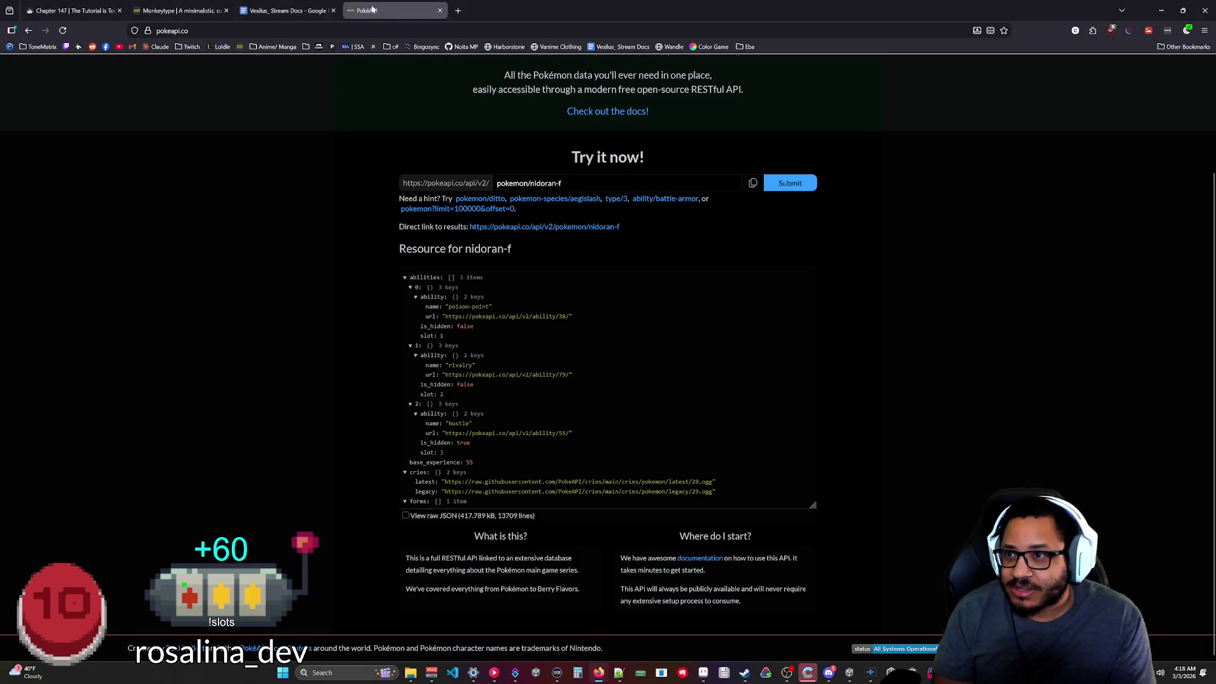
key(ctrl+shift+Tab)
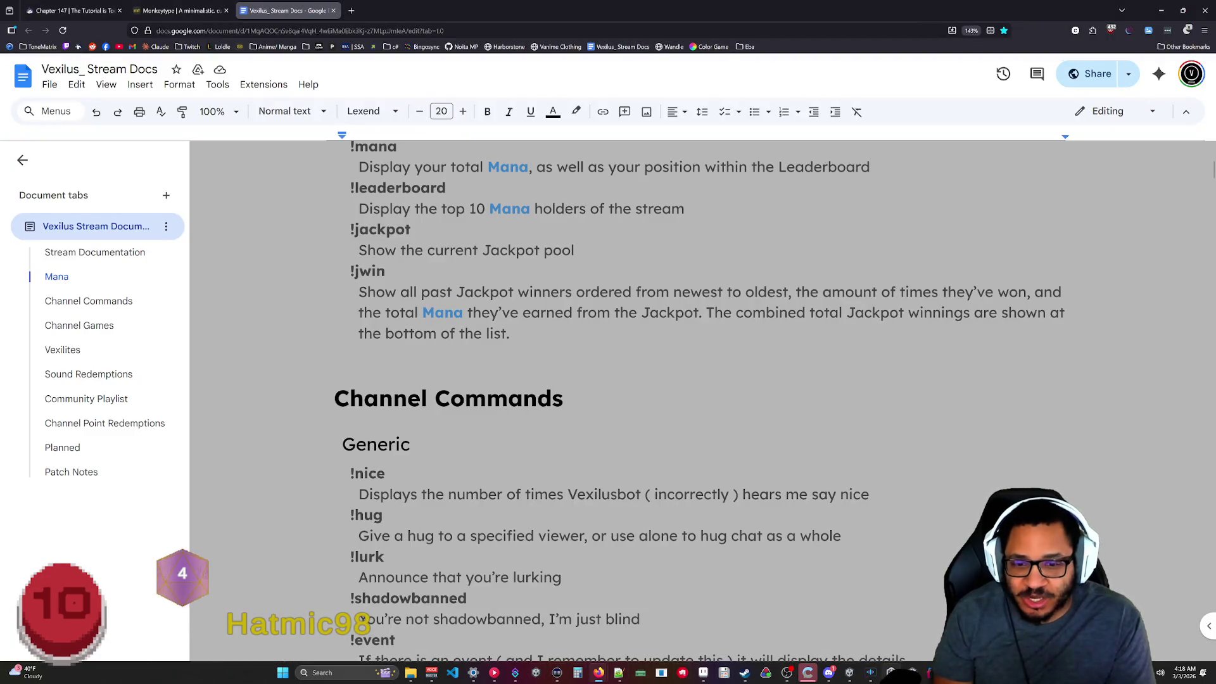
Switch from the Vexilus Stream Docs page to the Unity editor's Game Room scene.
click(554, 672)
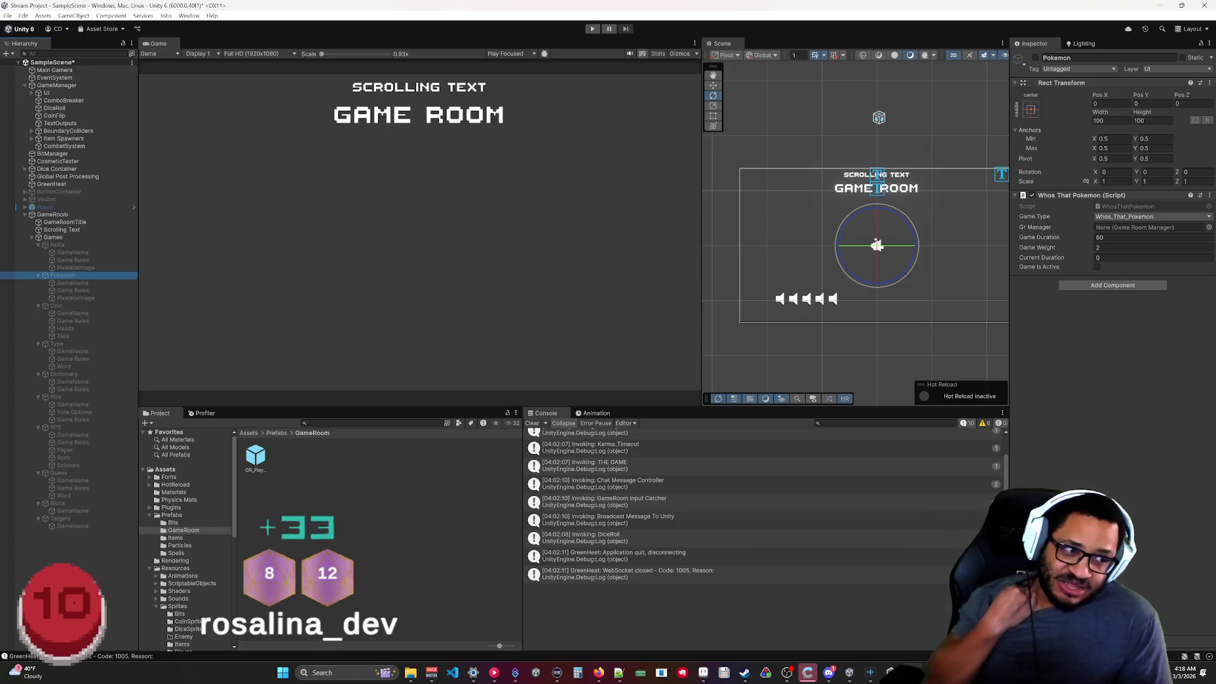
View the Nolta object's Name That Nolta script settings in the Inspector.
mouse_move(598, 672)
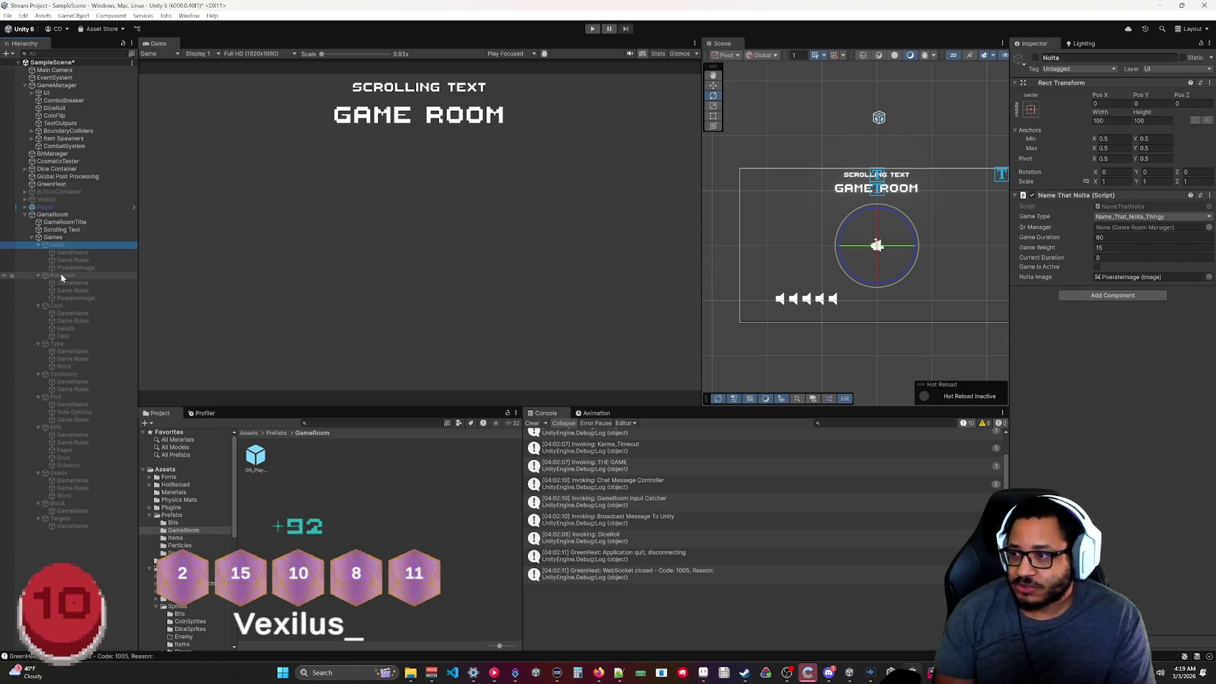
Inspect the Pokemon mini-game, then open Streamer.bot's Action History.
click(62, 276)
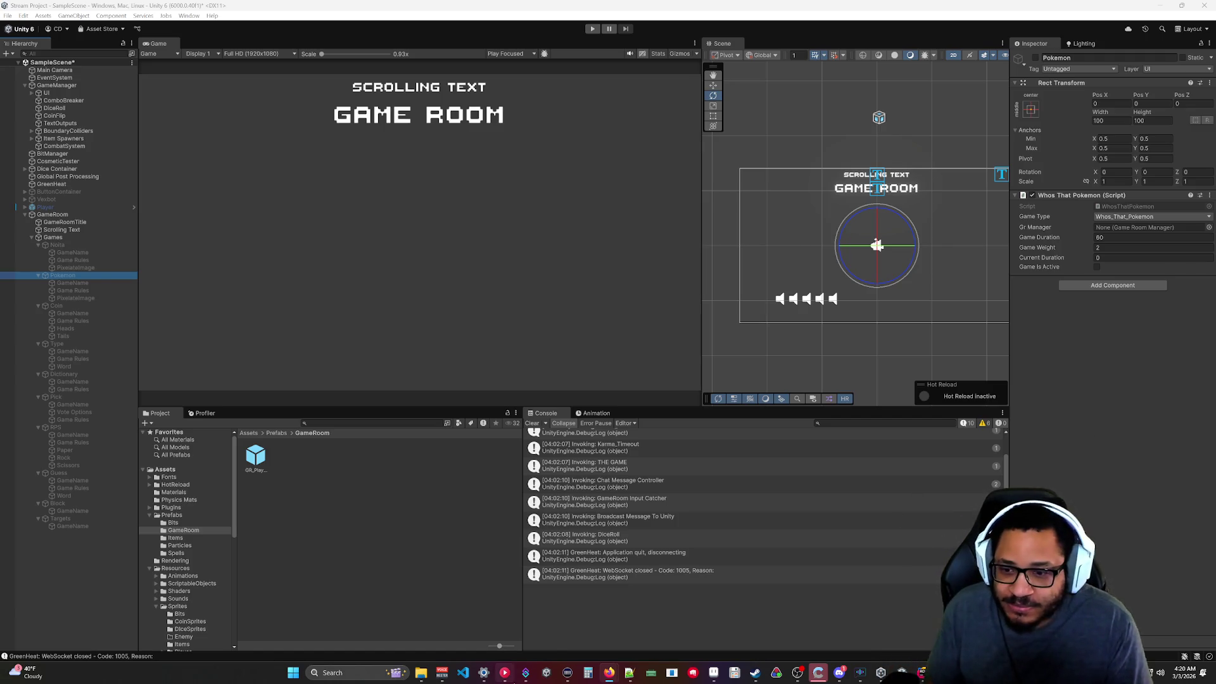
click(526, 672)
click(331, 332)
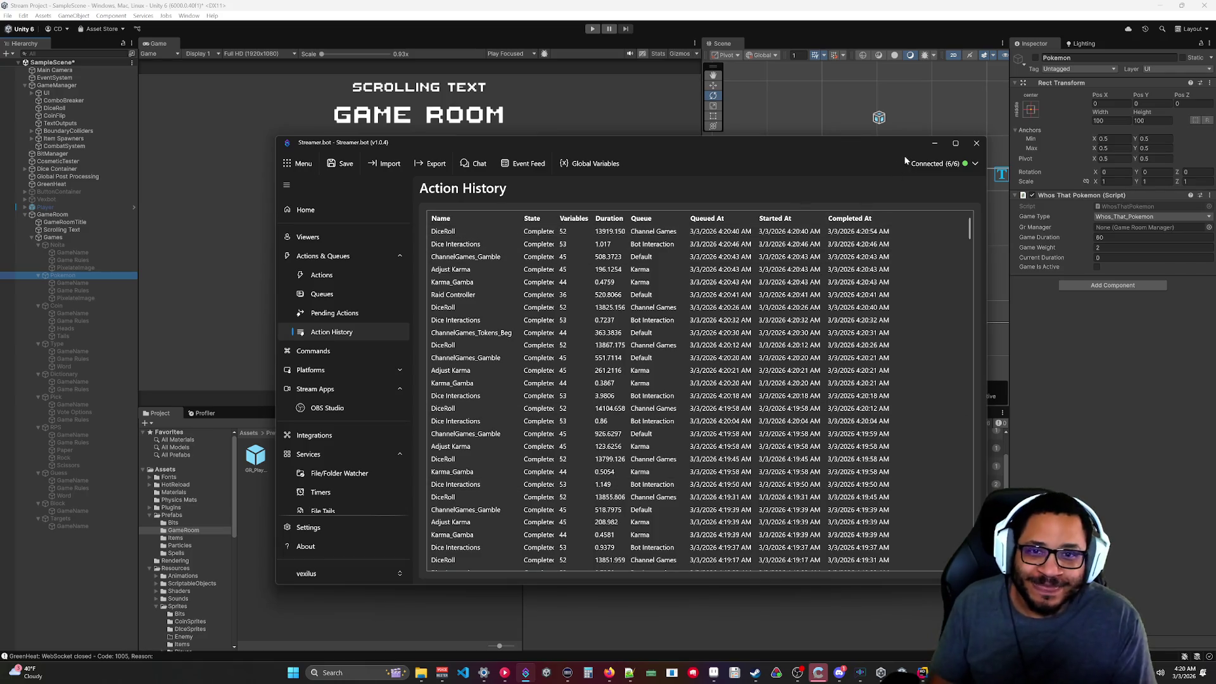
Minimize Streamer.bot and view GameRoom's manager, which forces Rock_Paper_Scissors.
click(930, 144)
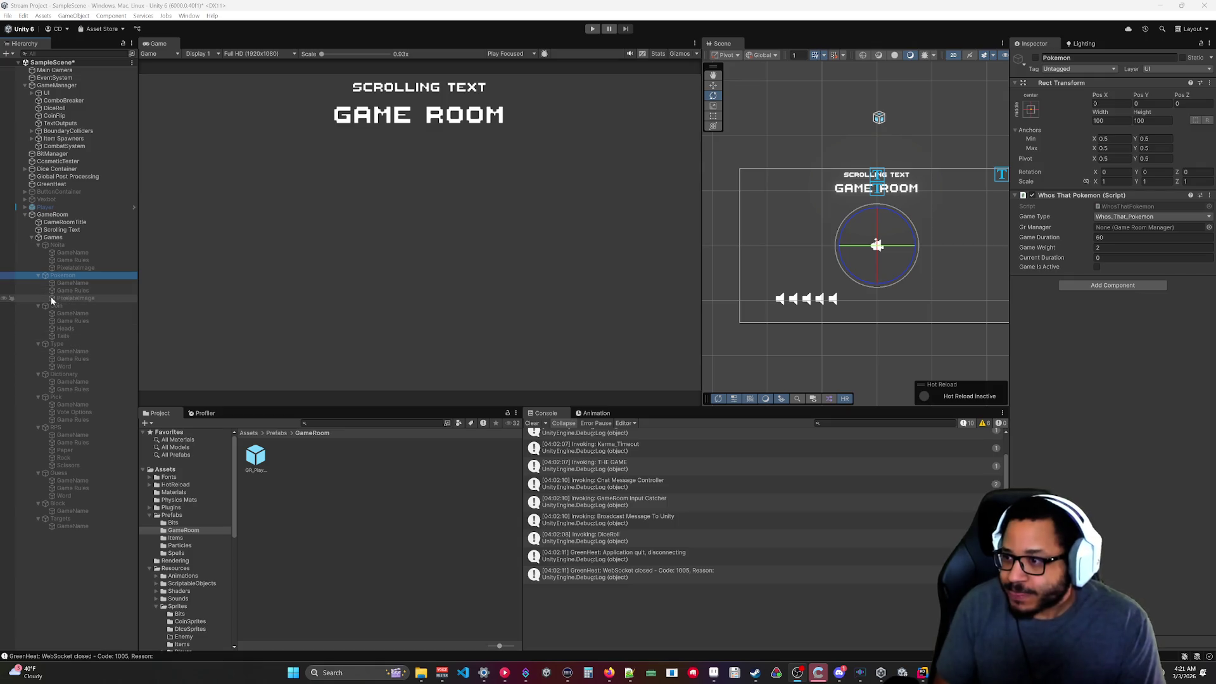
click(52, 215)
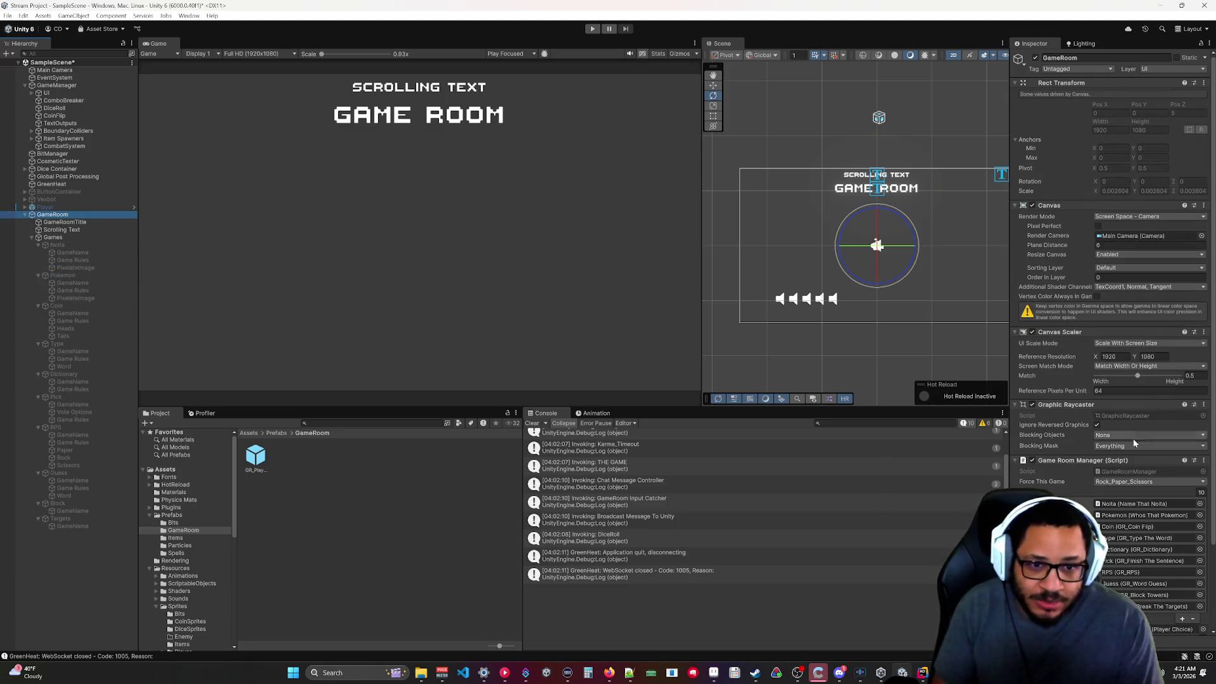
Enter play mode so the Game Room runs Rock Paper Scissors.
click(592, 30)
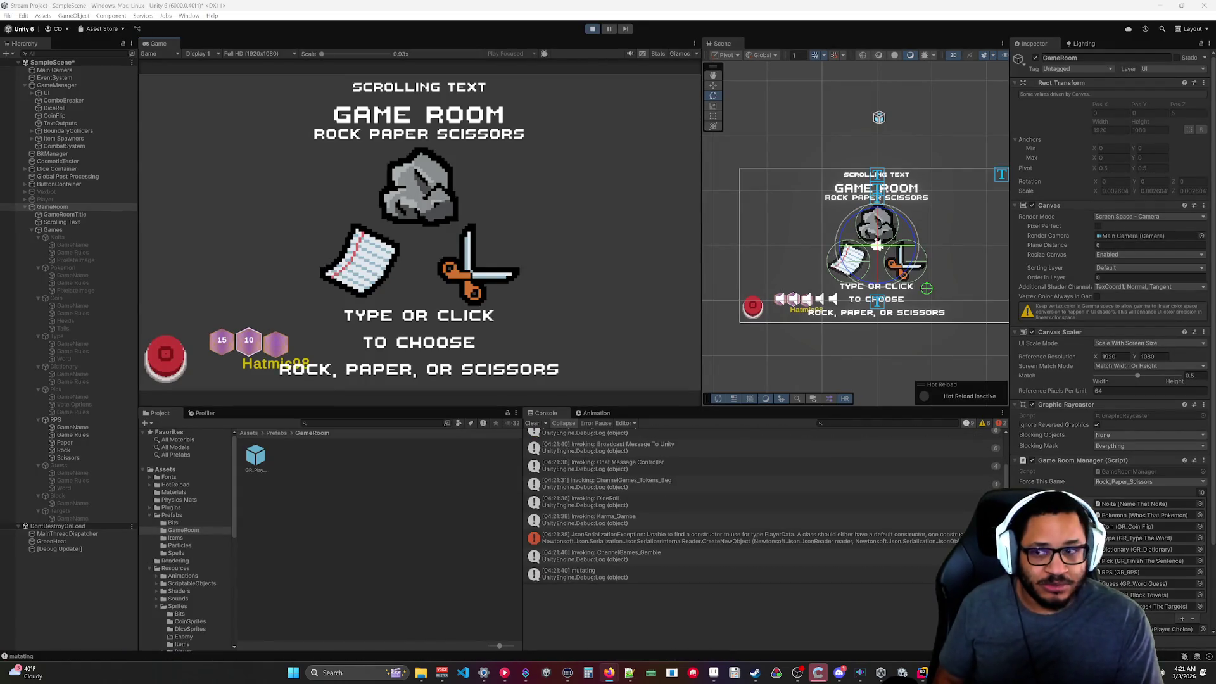
Inspect the Dice Container, then open GameRoom's Force This Game dropdown.
click(56, 168)
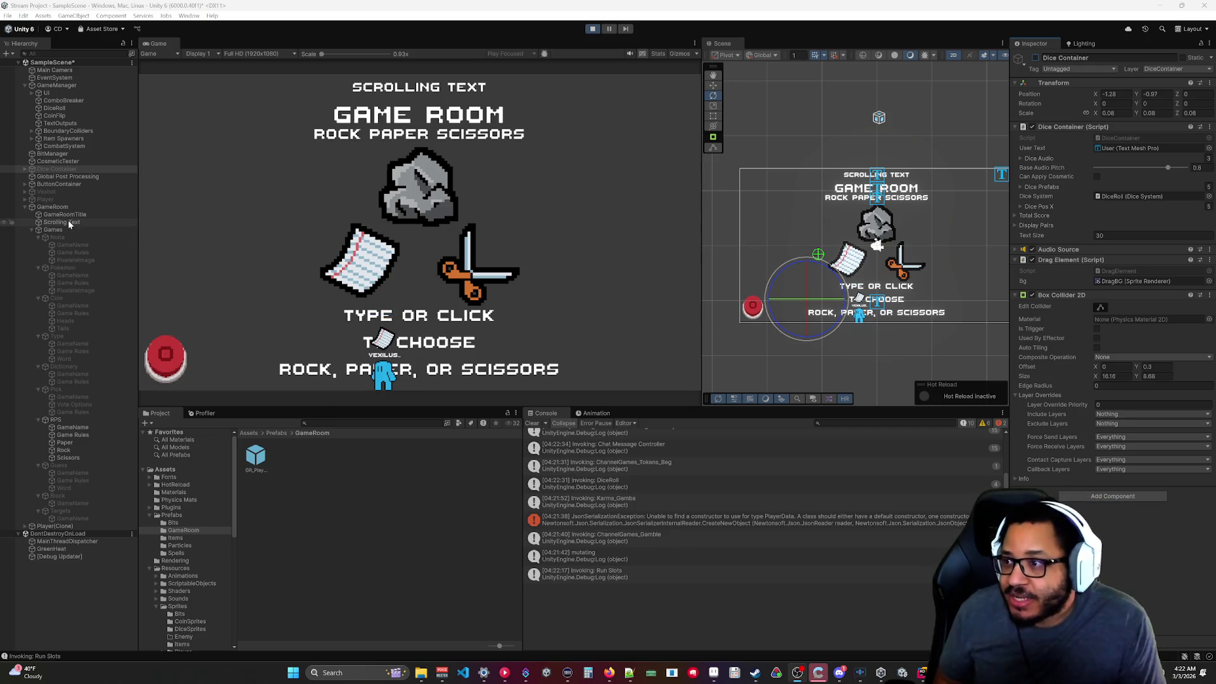
click(54, 207)
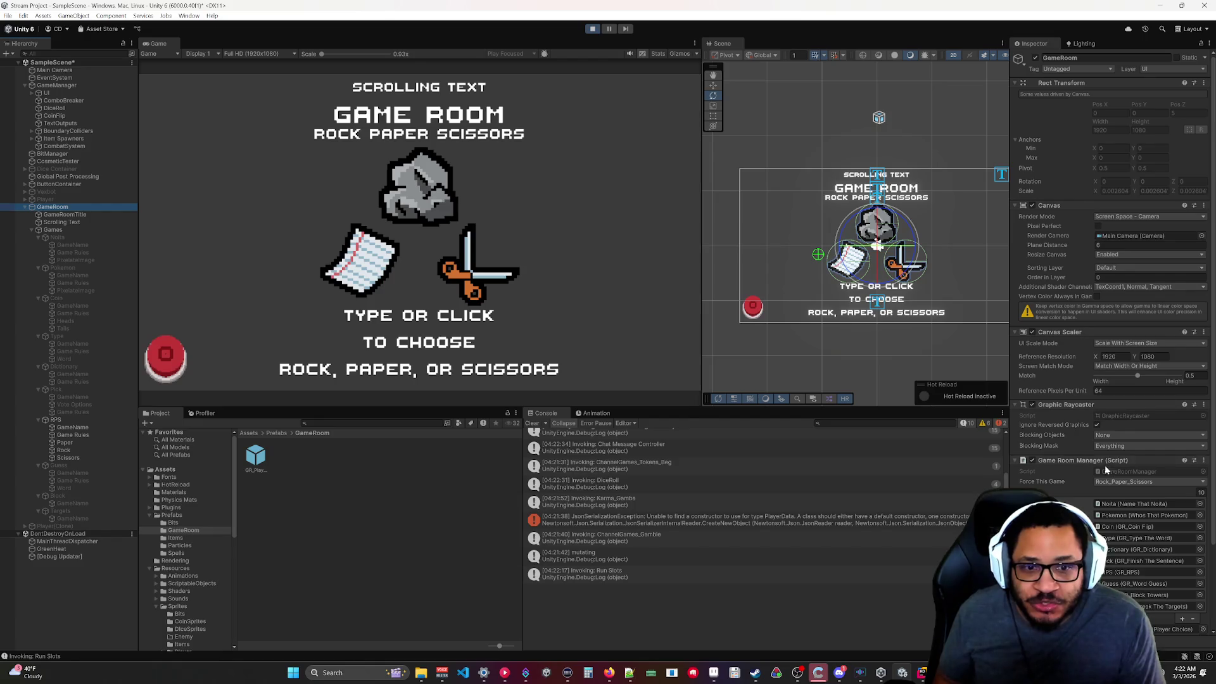
click(1127, 481)
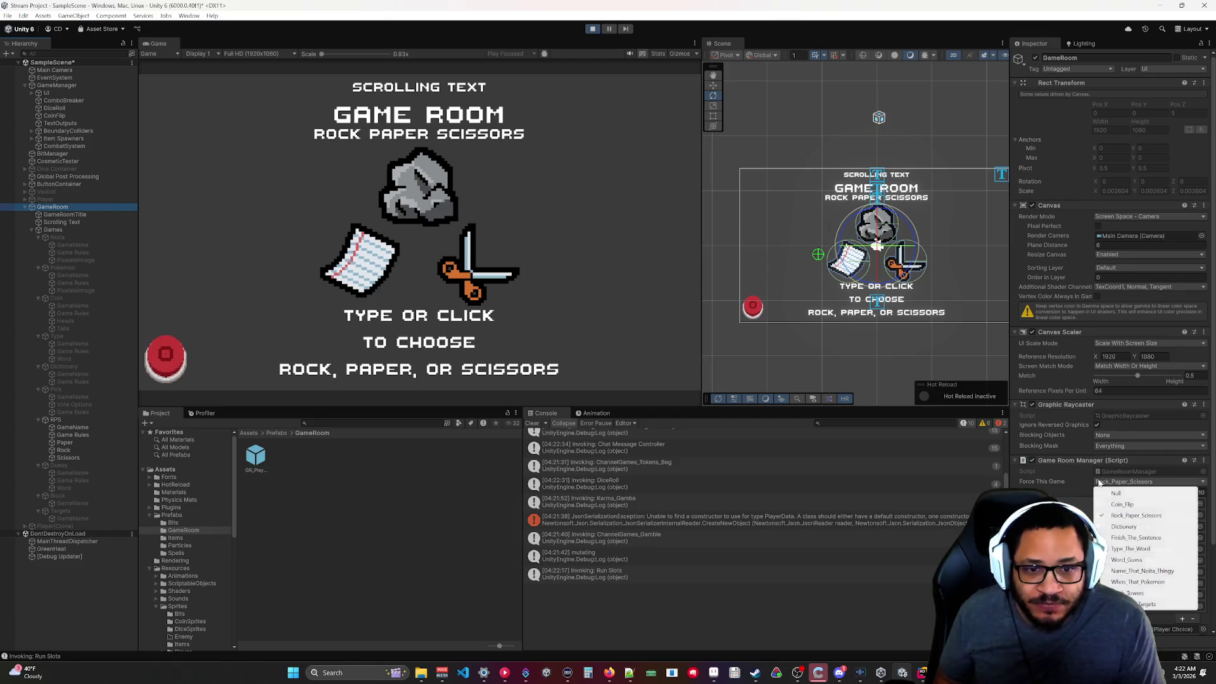
Force Coin_Flip in edit mode and replay so the Coin Flip game runs.
click(1133, 493)
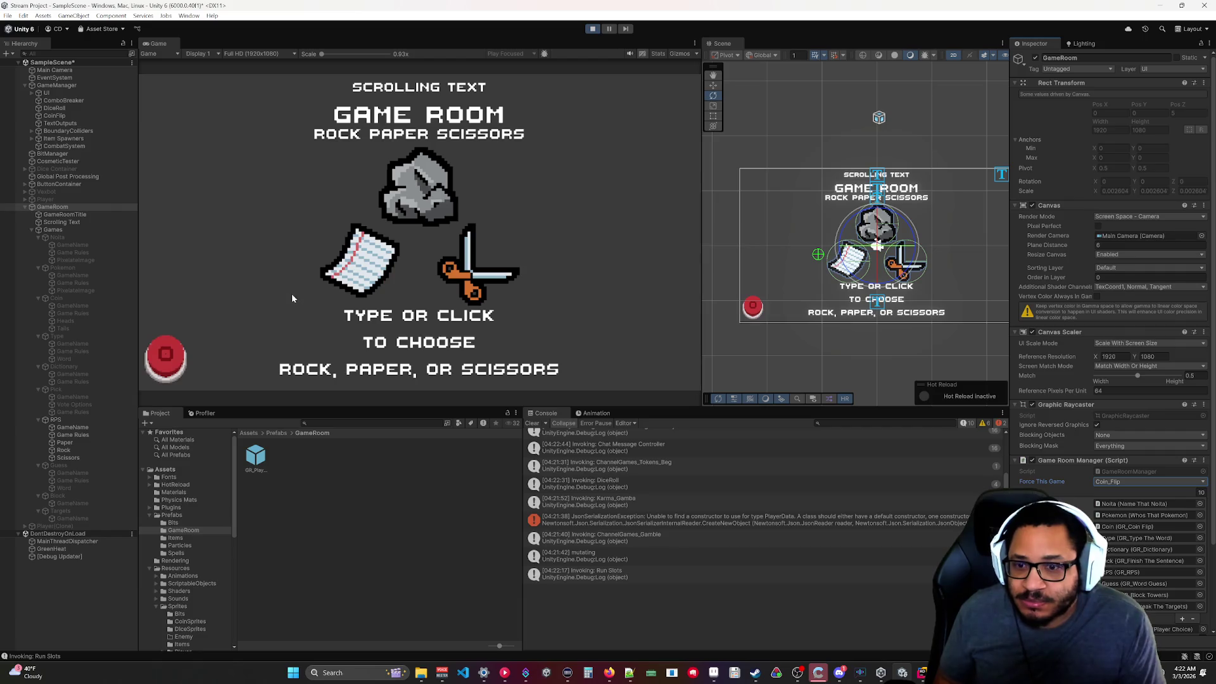
click(592, 29)
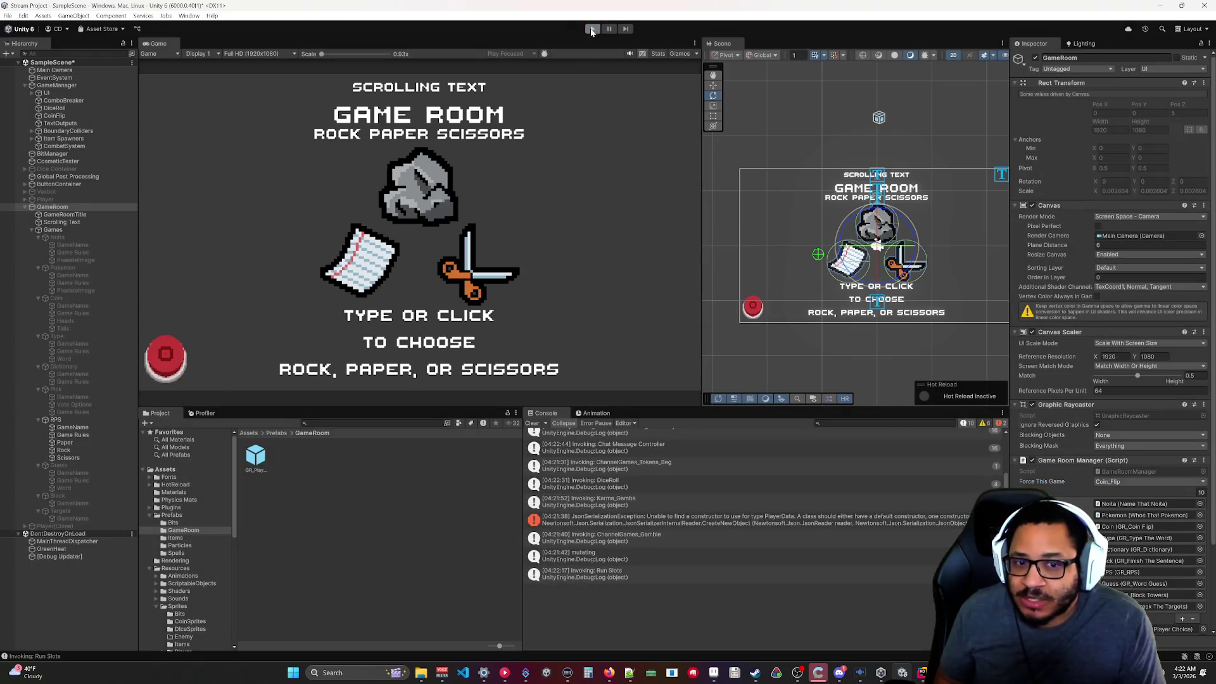
click(1106, 483)
click(1122, 504)
click(592, 28)
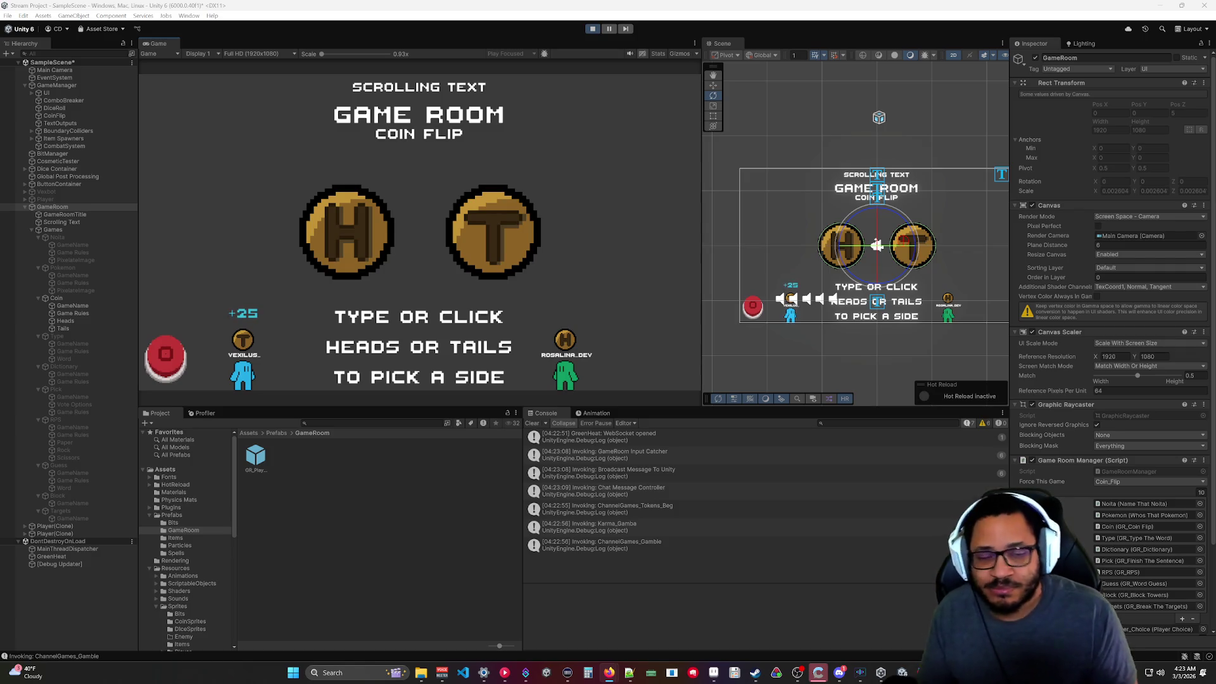
Read the PlayerData JsonSerializationException stack trace in the Console, then exit play mode.
click(592, 29)
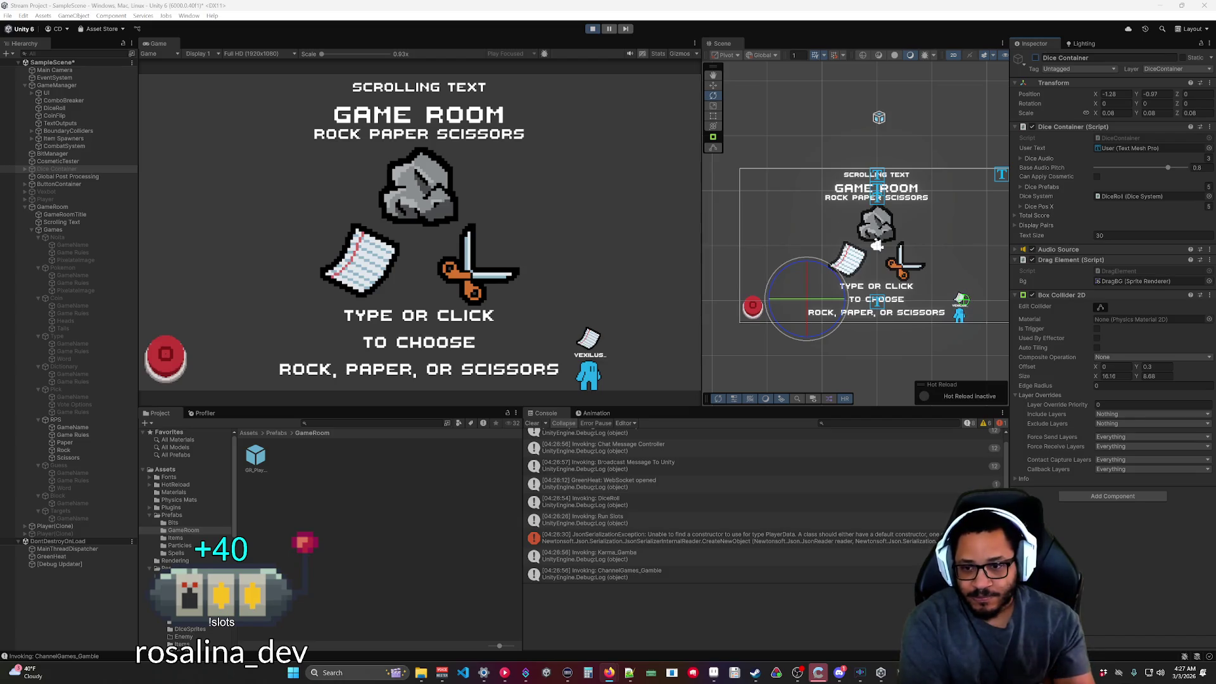
click(738, 543)
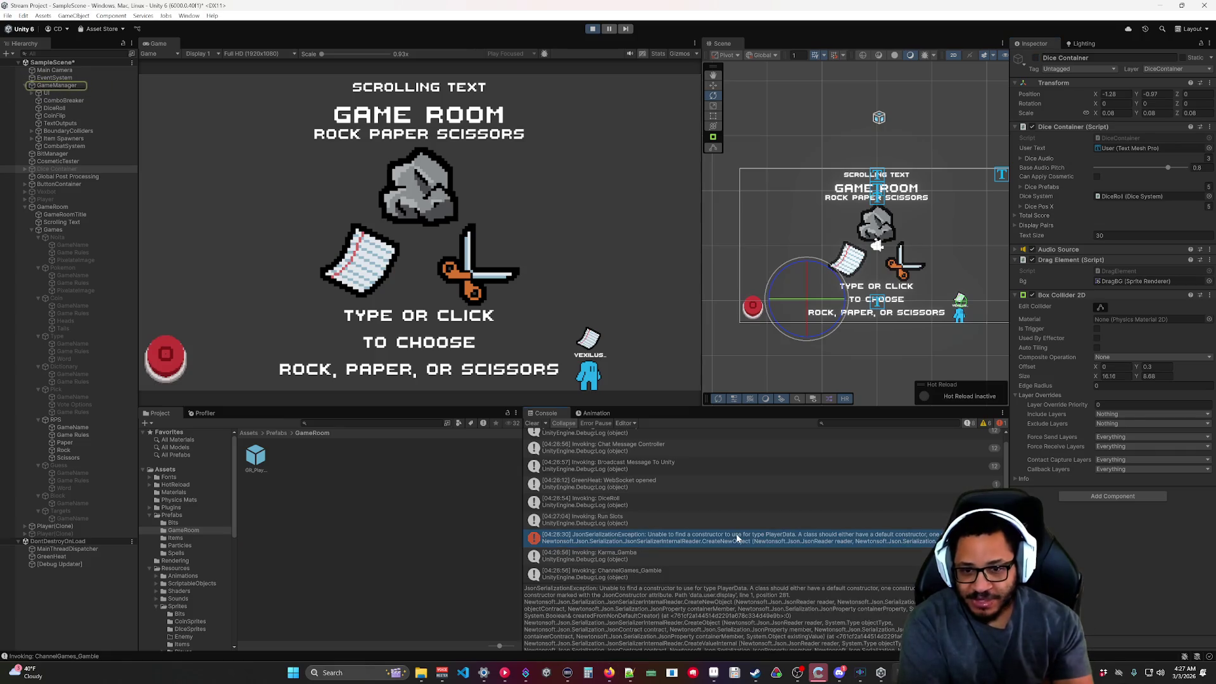
scroll(715, 617, down, 2)
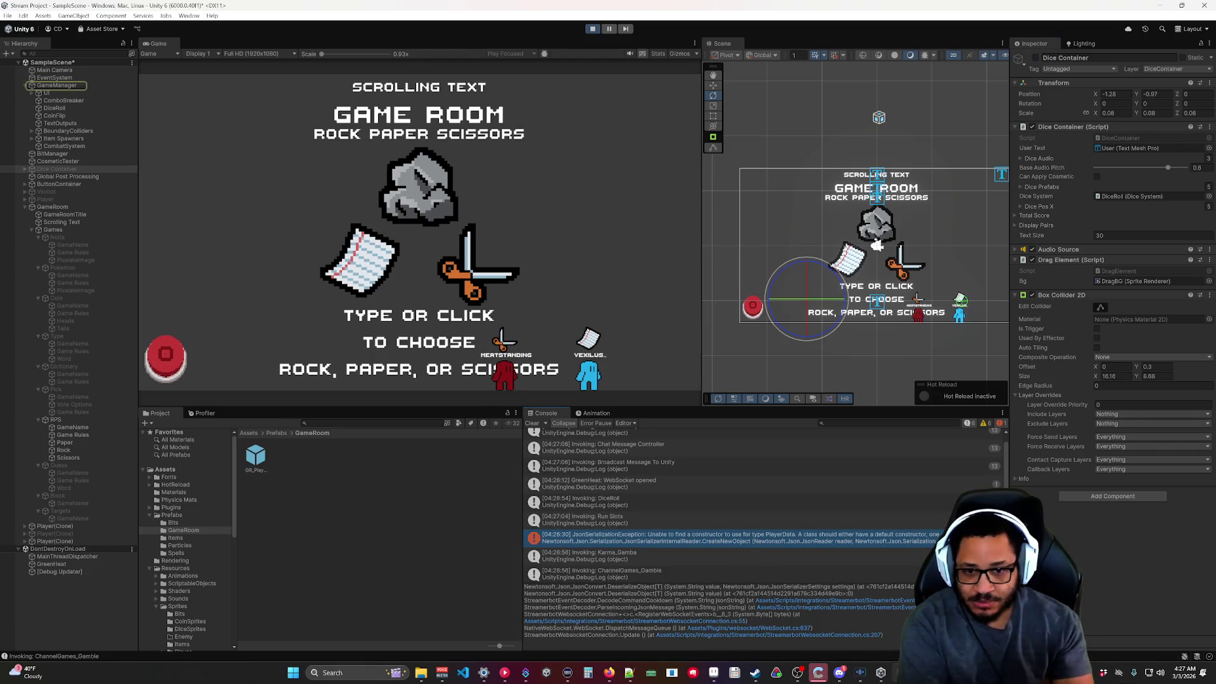
scroll(715, 617, up, 10)
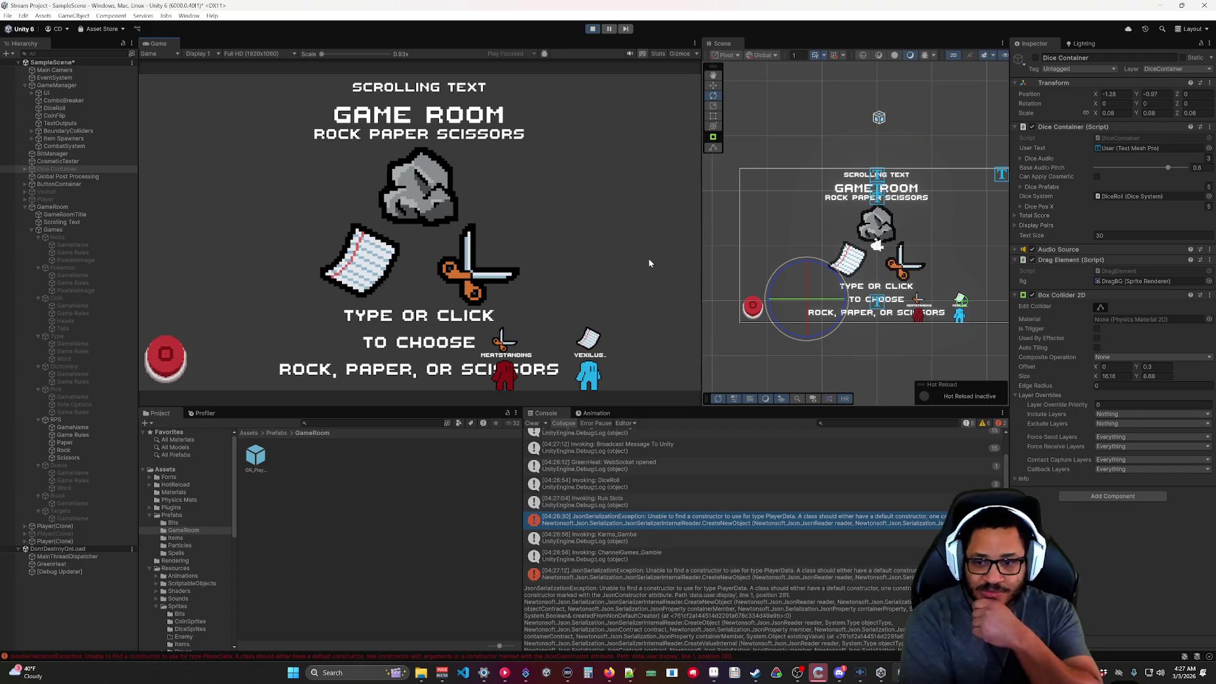
scroll(715, 617, down, 5)
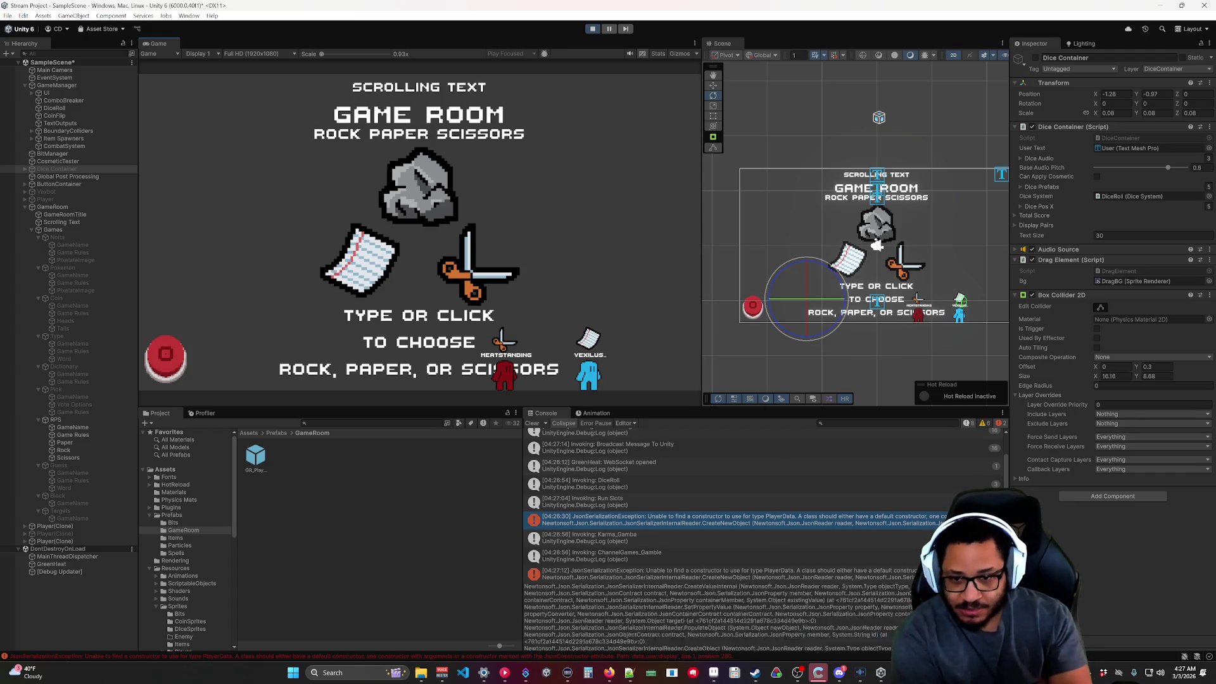
scroll(716, 617, down, 5)
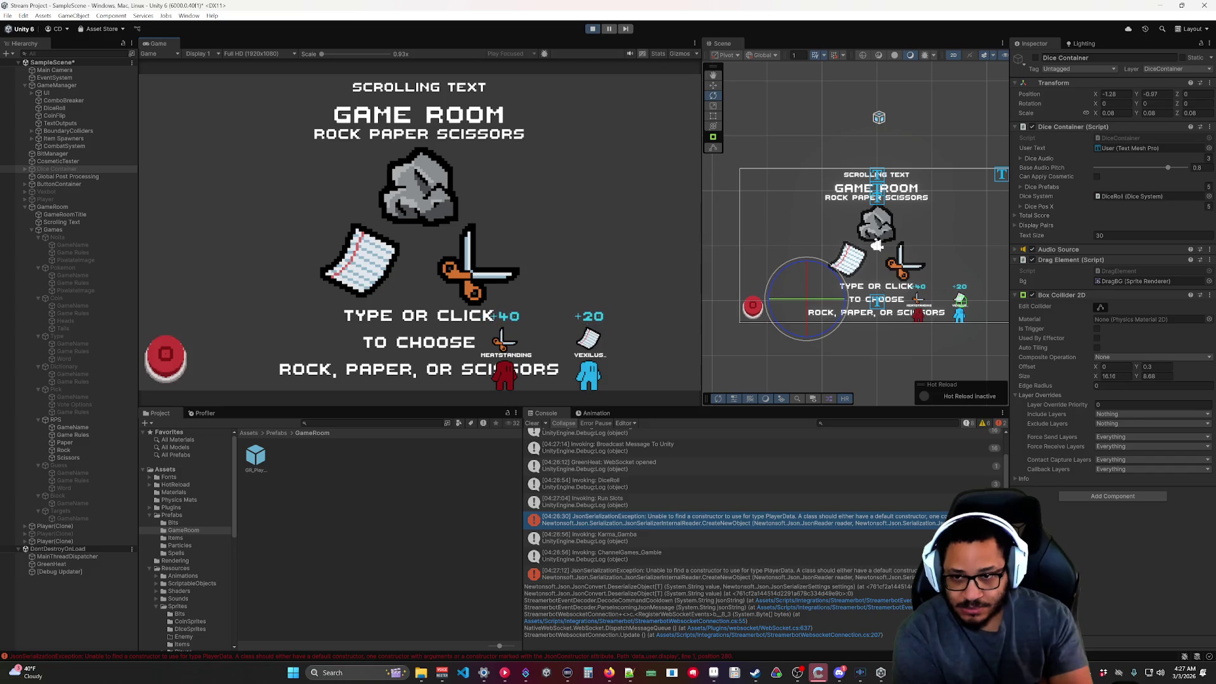
scroll(715, 617, up, 10)
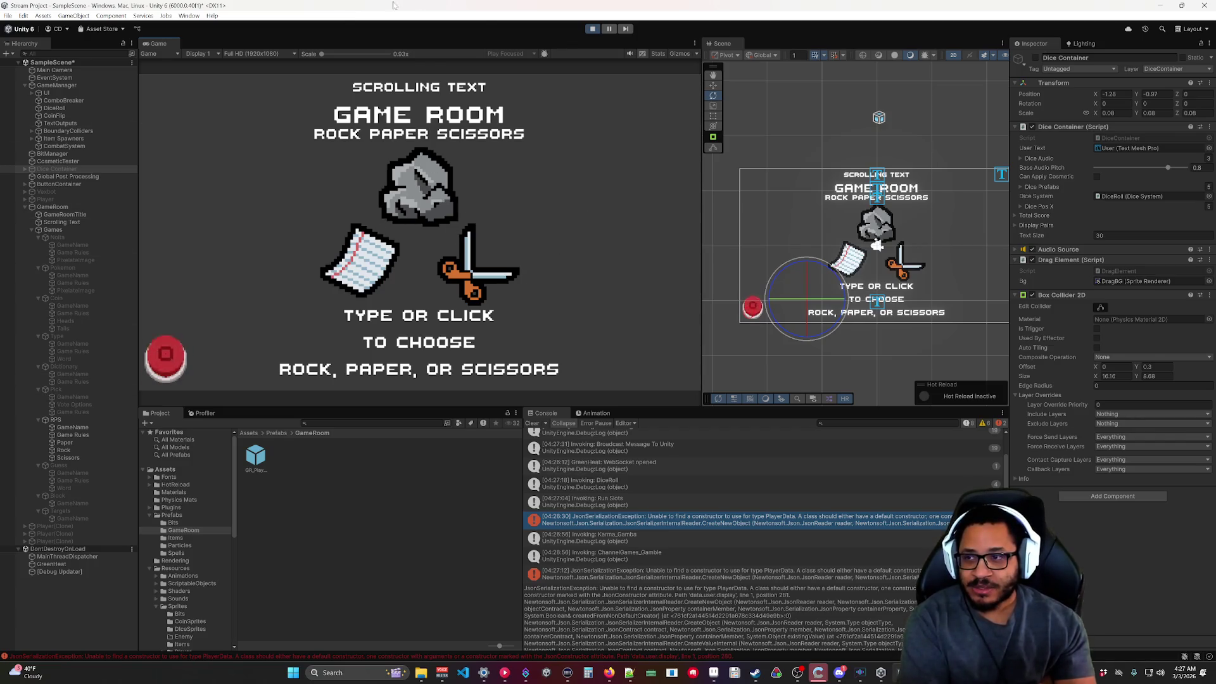
click(594, 29)
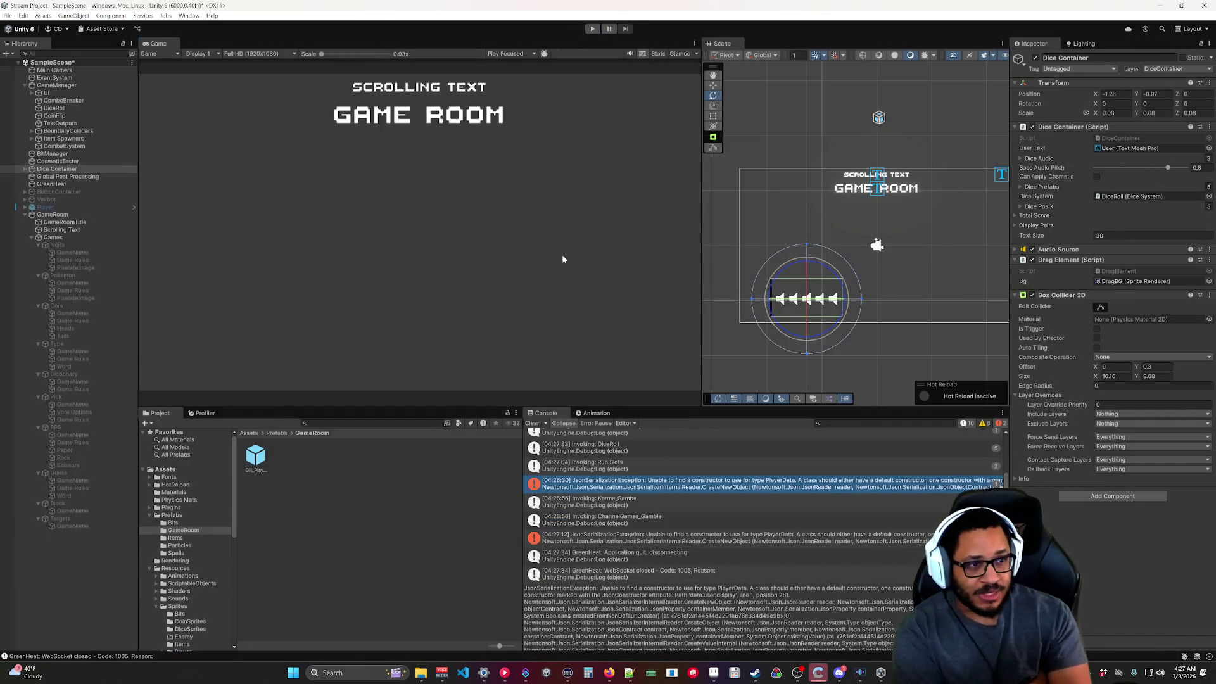
Save SampleScene and view the Pokemon game's 60-second duration and weight 2 settings.
key(alt+Tab)
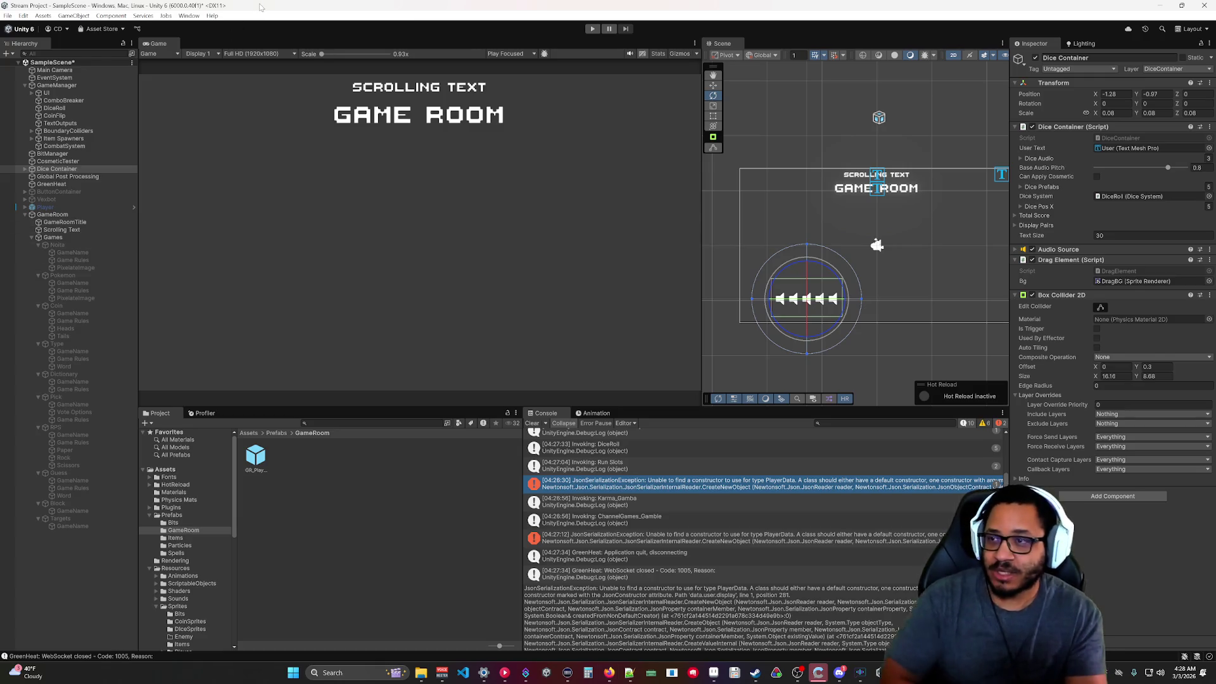
key(ctrl+s)
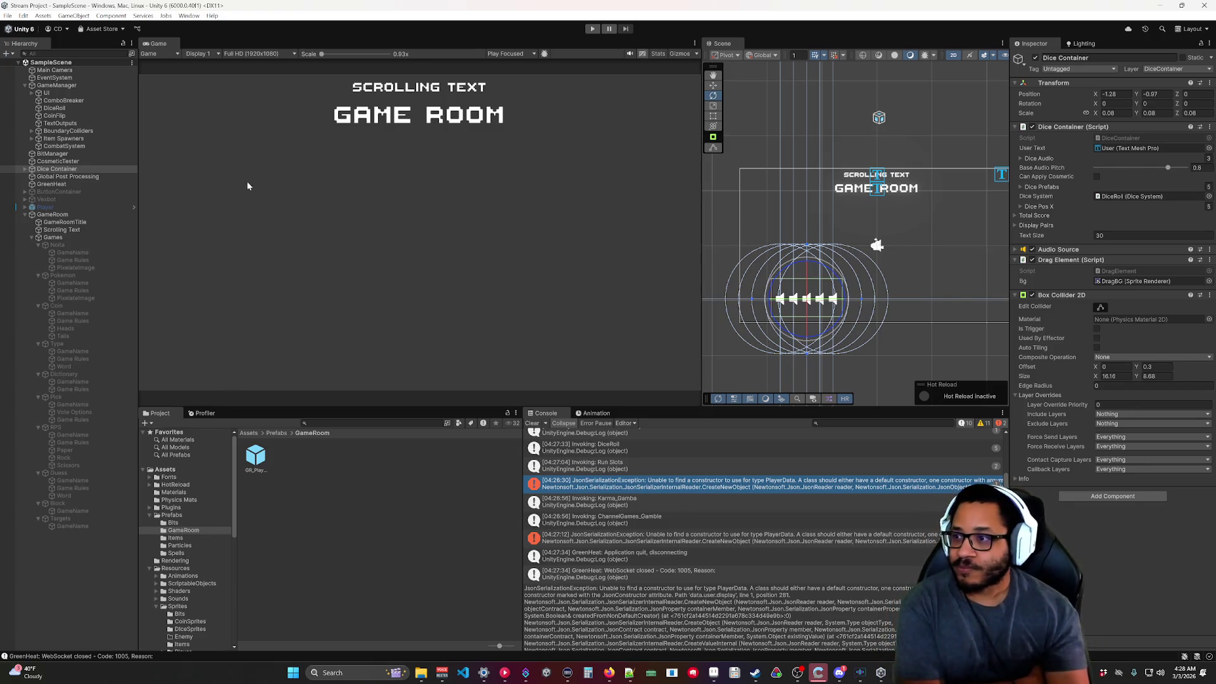
click(59, 276)
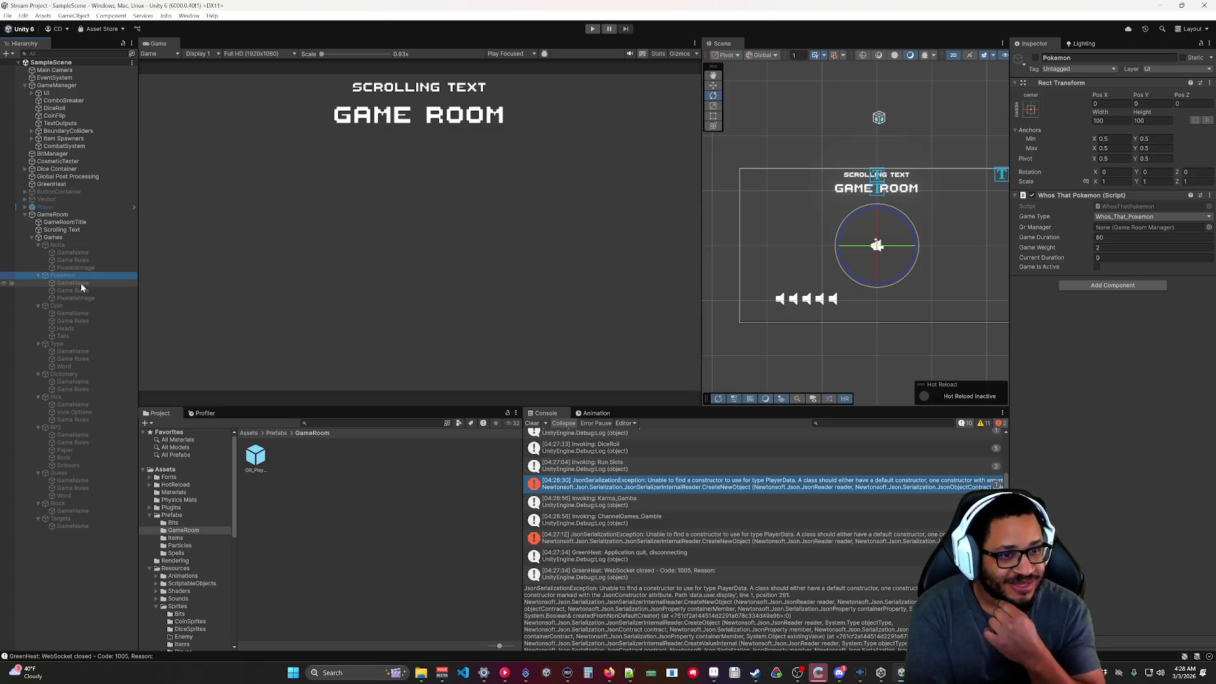
click(58, 245)
click(68, 278)
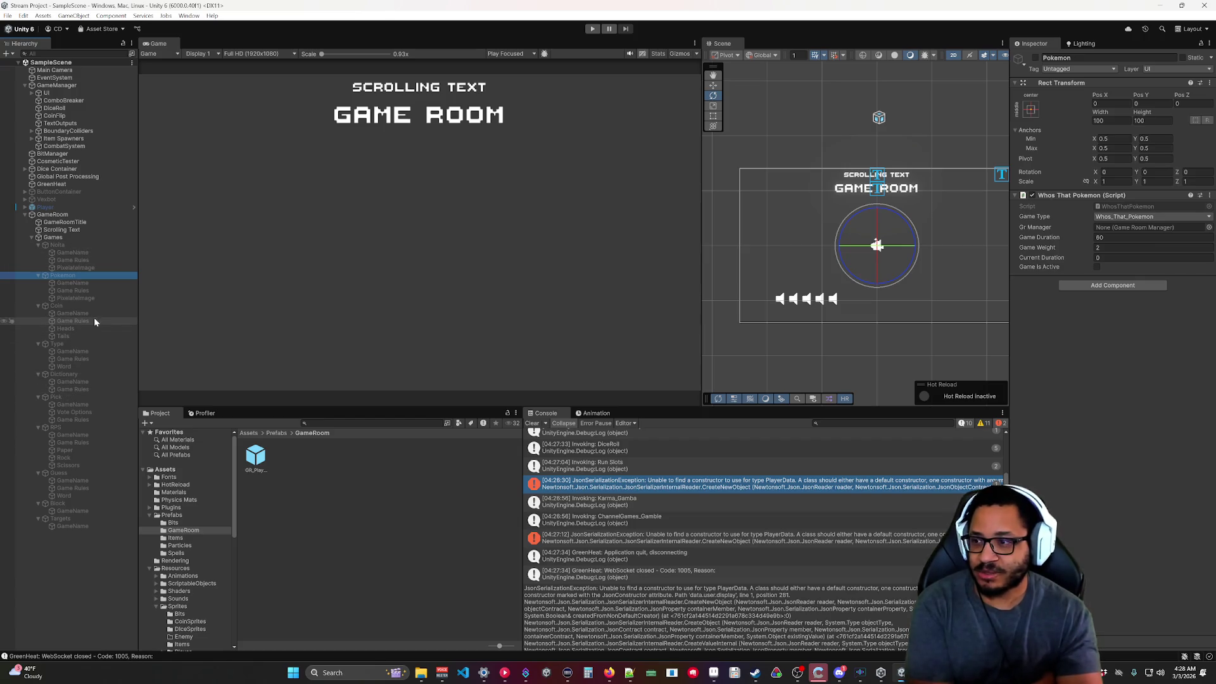
click(62, 344)
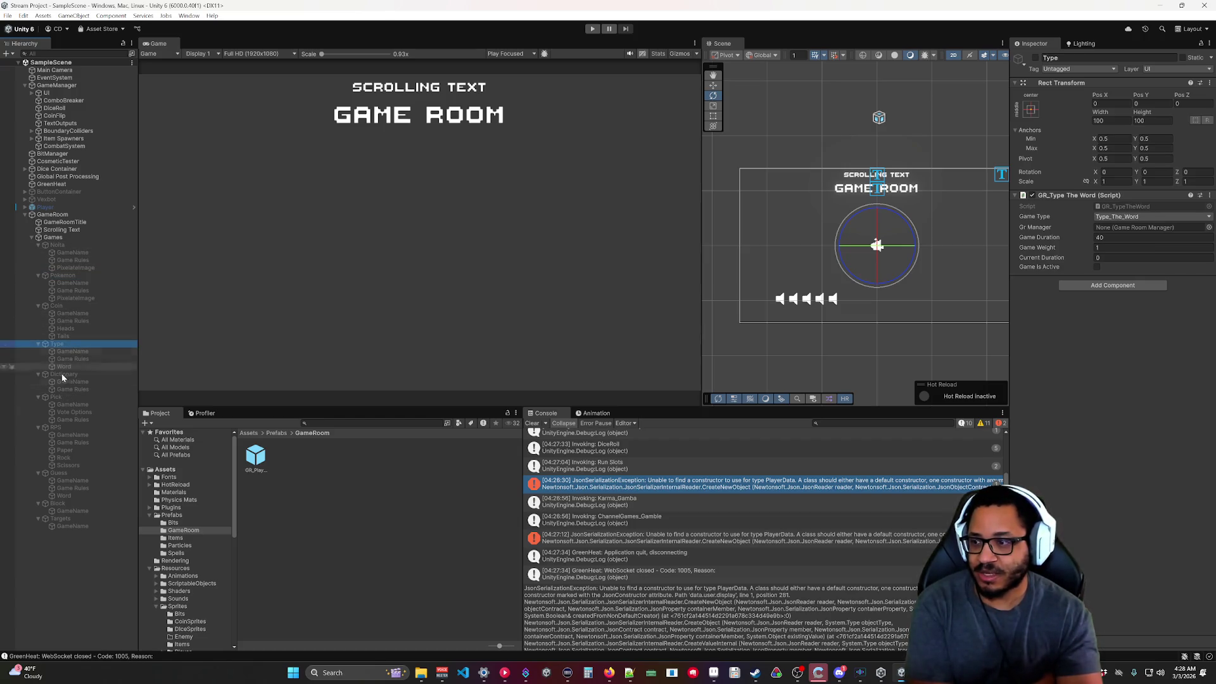
click(62, 397)
click(82, 557)
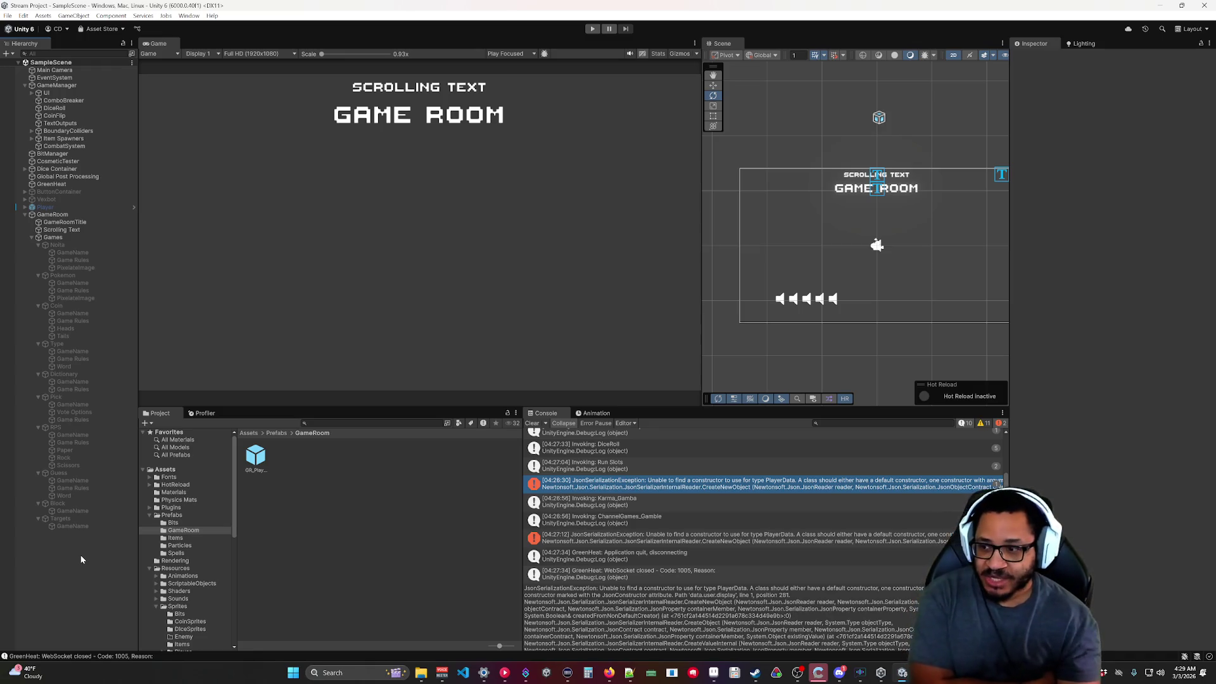
click(66, 503)
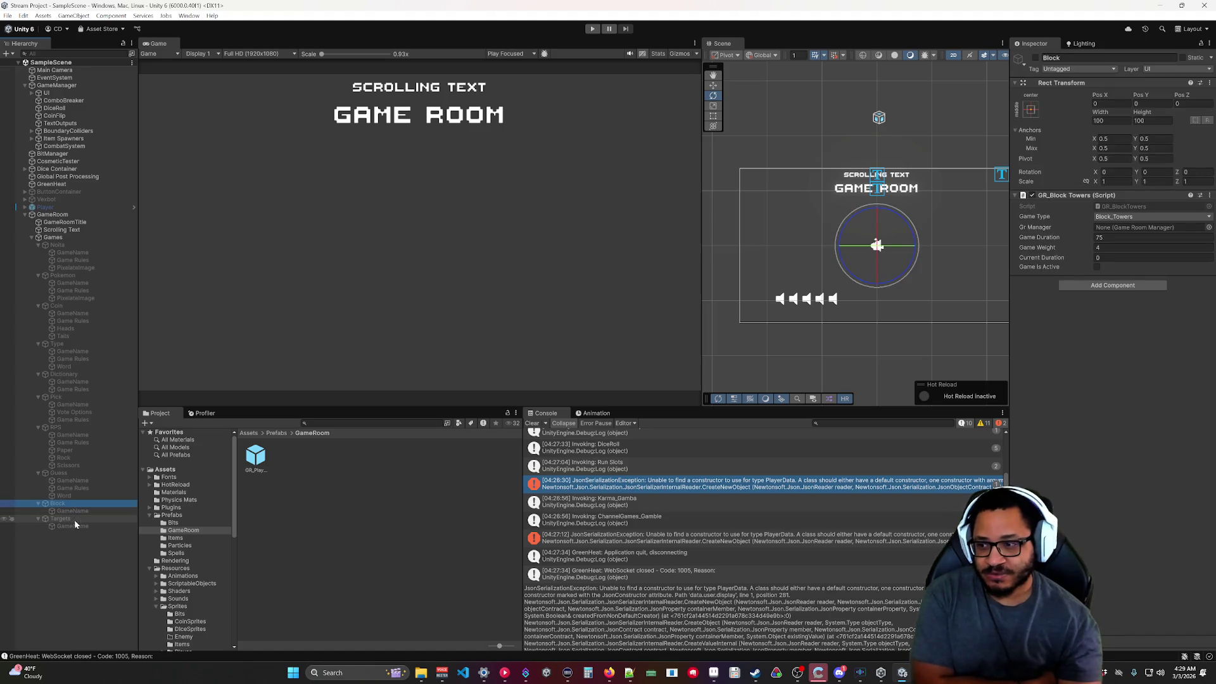
click(74, 518)
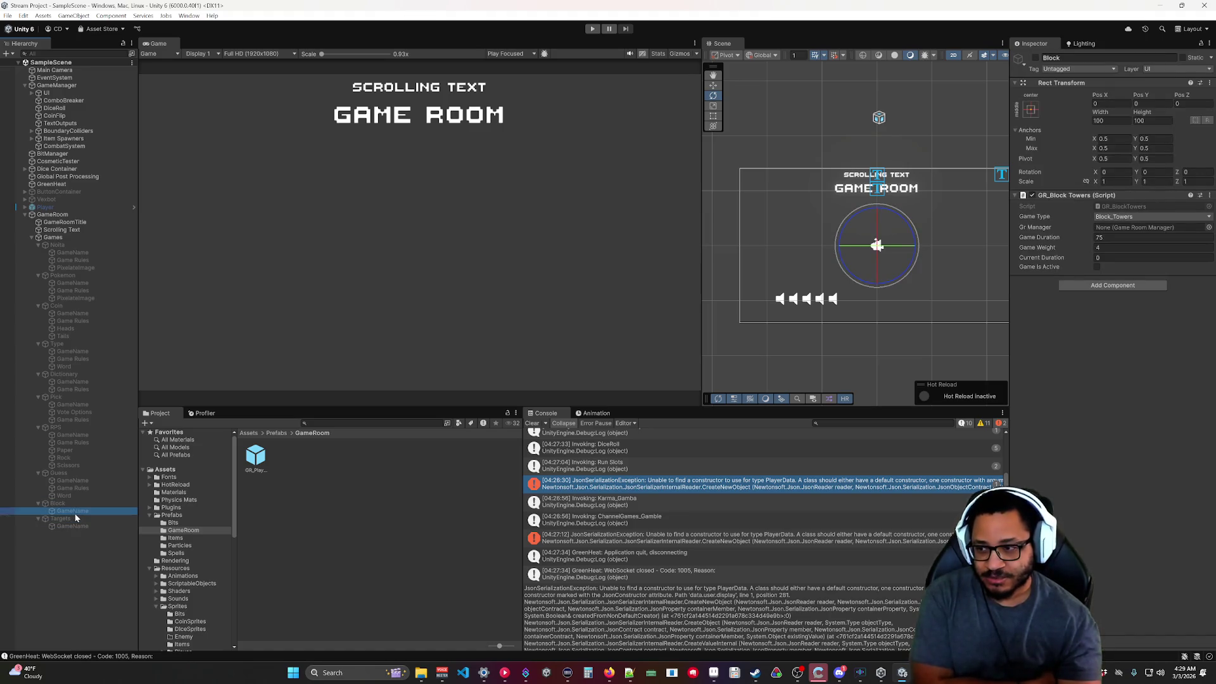
click(71, 545)
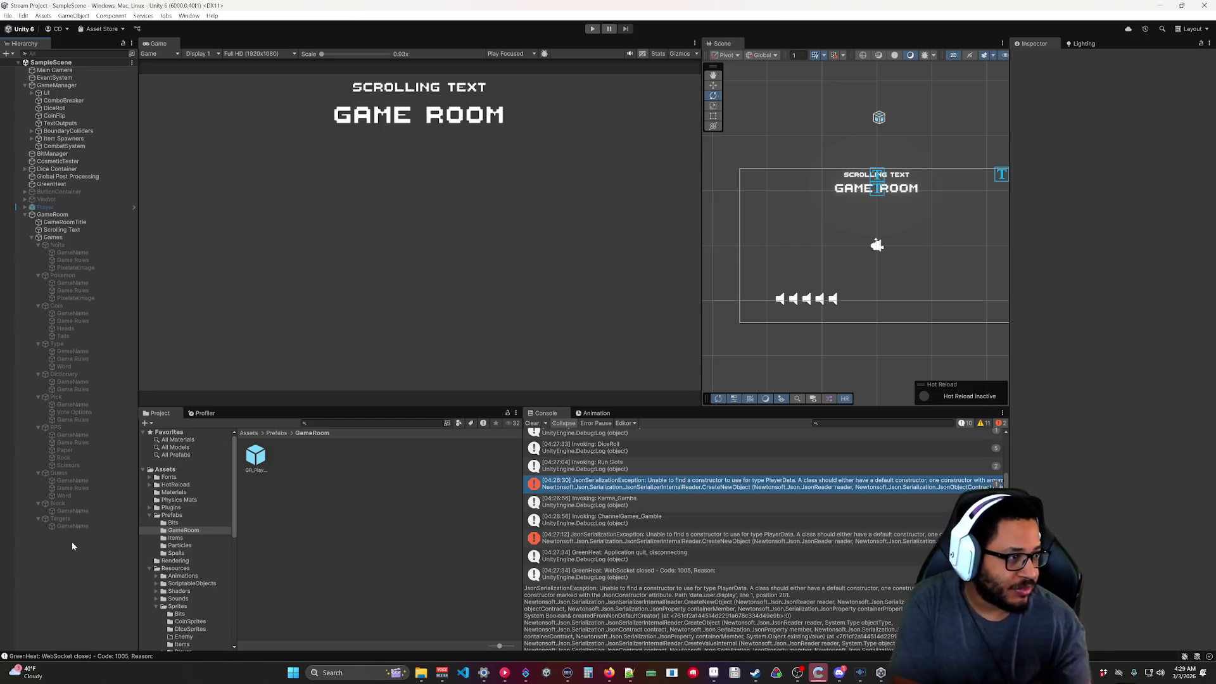